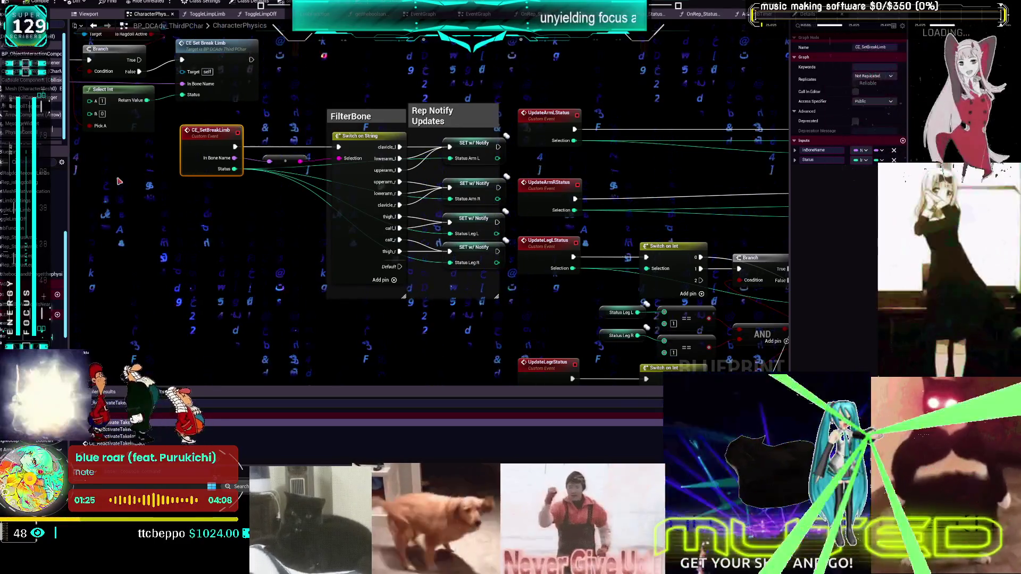
Step: Survey the Branch, Toggle Limp and GET limb nodes, then jump to the ToggleLeftLegLimp event definition
{"action": "scroll", "coordinate": [366, 127], "scroll_direction": "down", "scroll_amount": 3}
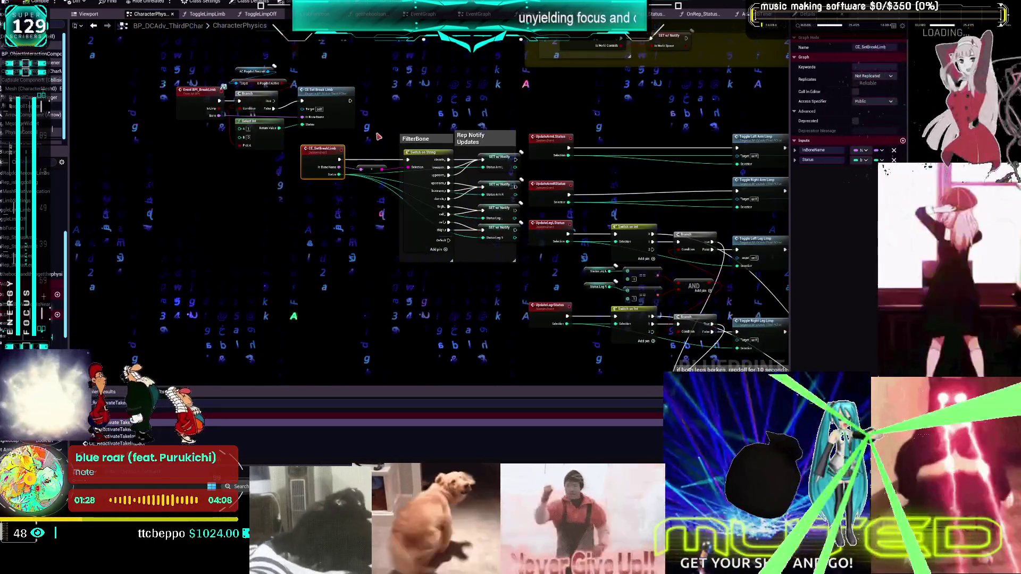
{"action": "left_click_drag", "start_coordinate": [366, 127], "coordinate": [374, 126]}
{"action": "scroll", "coordinate": [374, 125], "scroll_direction": "up", "scroll_amount": 2}
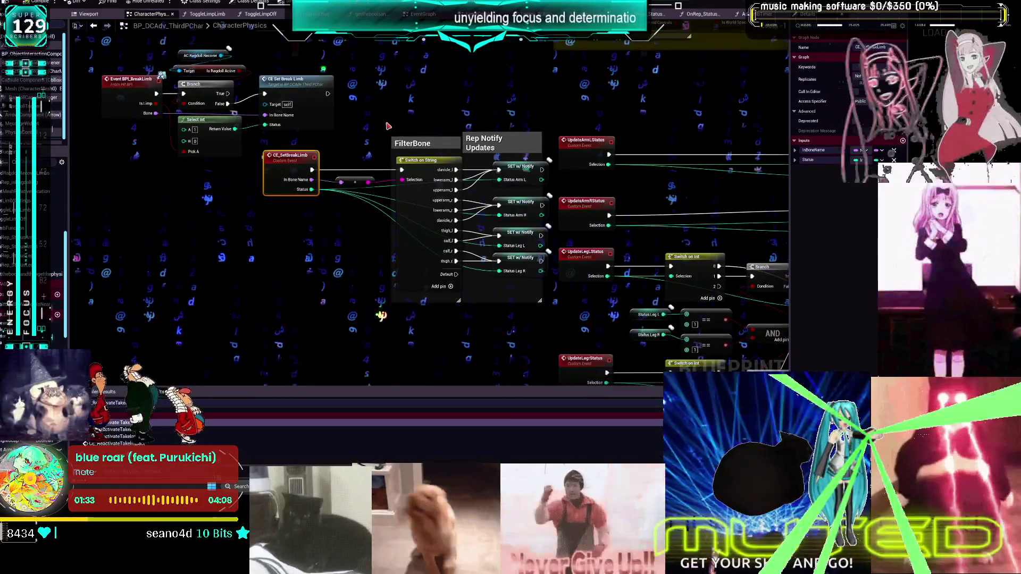
{"action": "scroll", "coordinate": [374, 125], "scroll_direction": "down", "scroll_amount": 3}
{"action": "scroll", "coordinate": [446, 198], "scroll_direction": "up", "scroll_amount": 3}
{"action": "left_click_drag", "start_coordinate": [446, 198], "coordinate": [461, 138]}
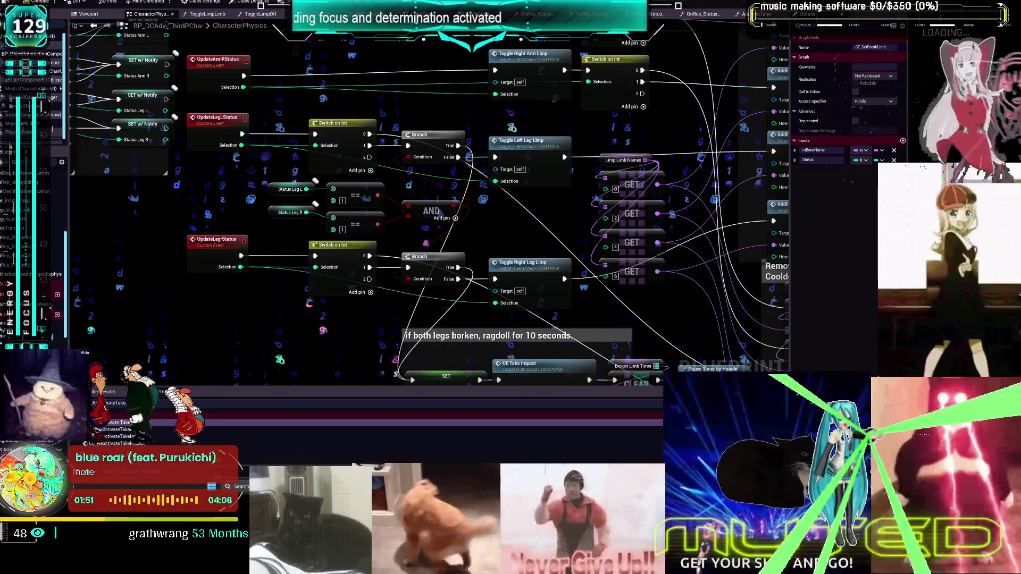
{"action": "double_click", "coordinate": [536, 141]}
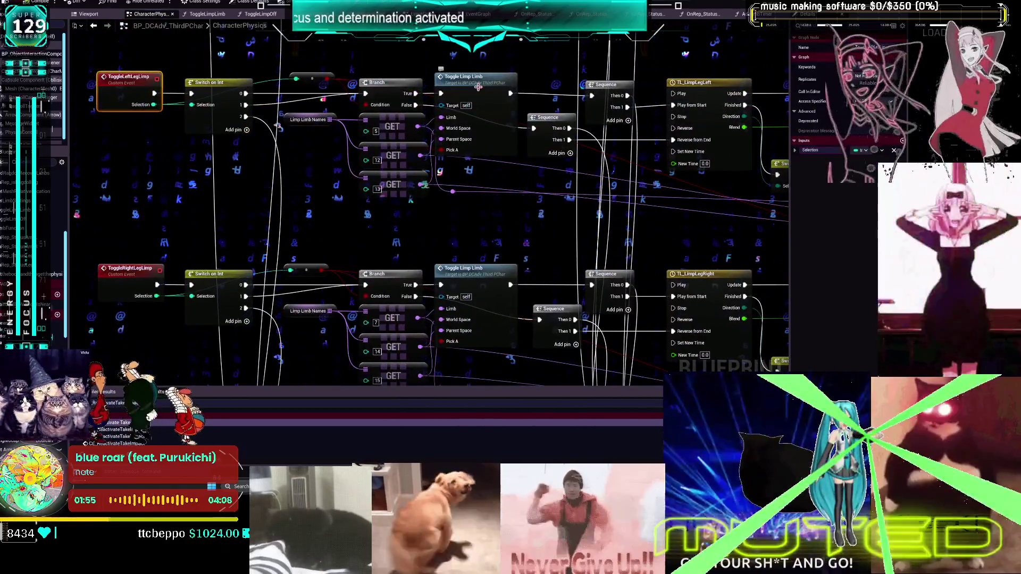
Step: Peek into the ToggleLimpLimb function graph and return to the CharacterPhysics graph
{"action": "double_click", "coordinate": [478, 86]}
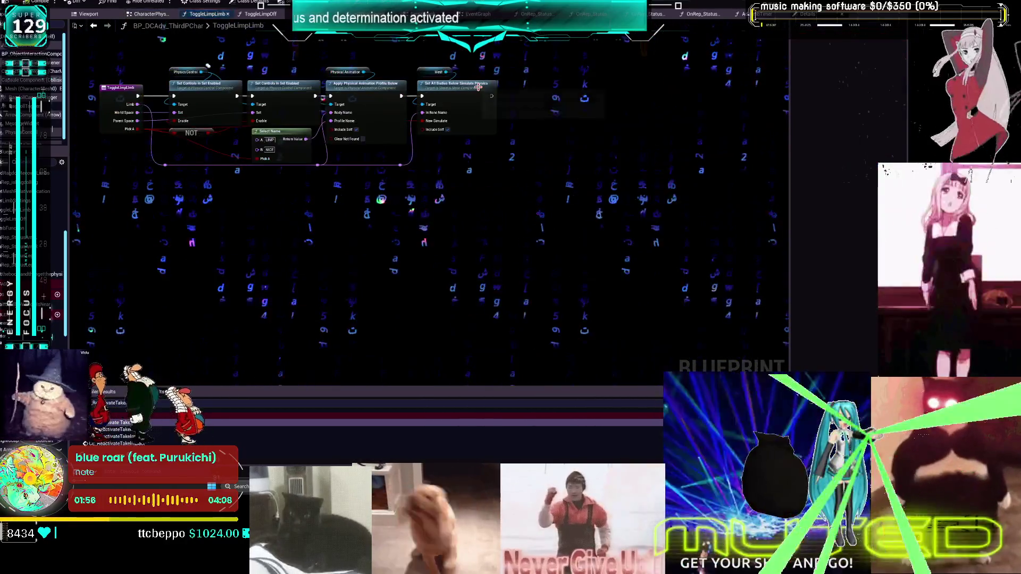
{"action": "key", "text": "alt+Left"}
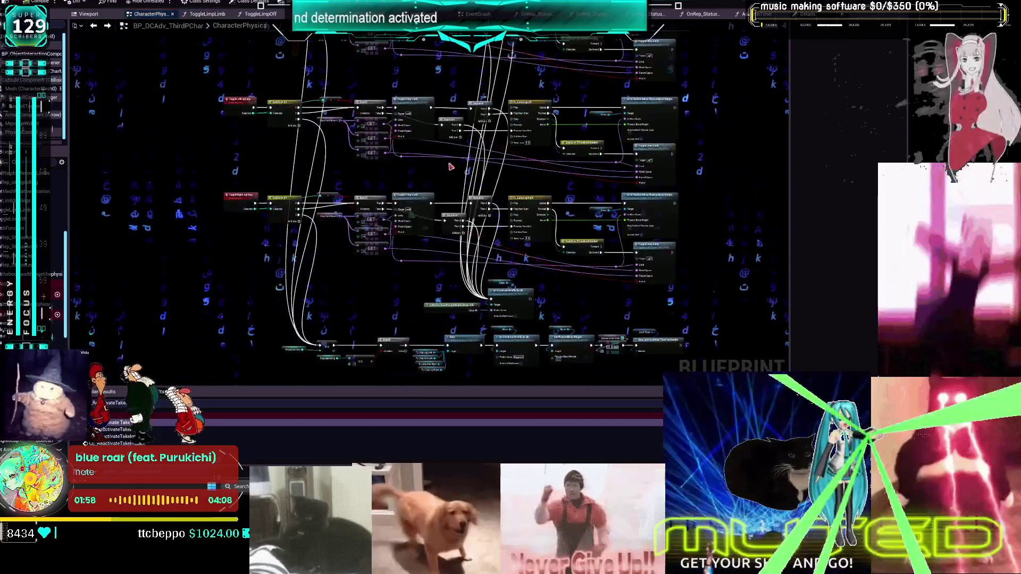
{"action": "scroll", "coordinate": [372, 217], "scroll_direction": "down", "scroll_amount": 5}
{"action": "scroll", "coordinate": [403, 213], "scroll_direction": "up", "scroll_amount": 5}
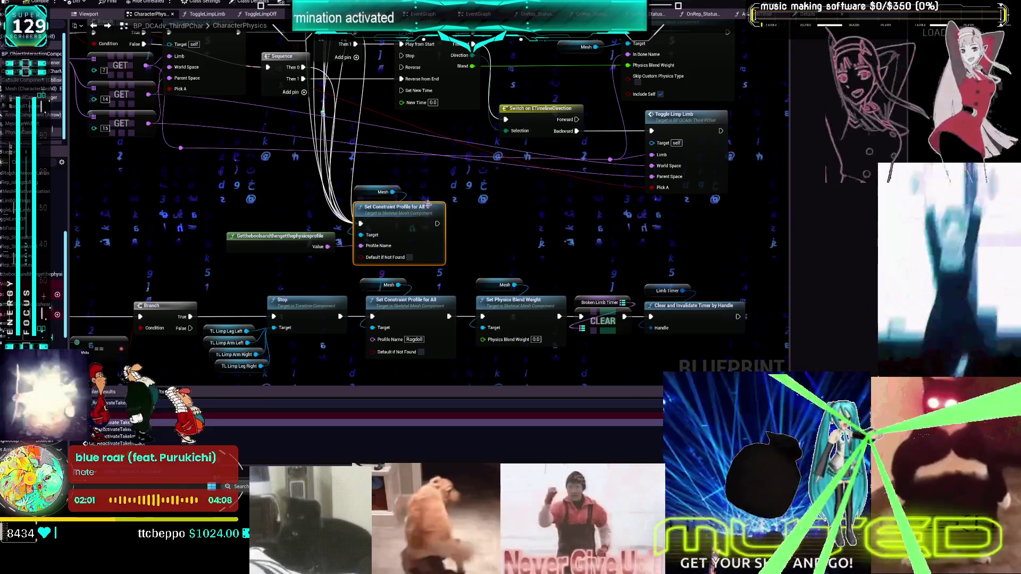
Step: Open the gettheboolsandthengetthephysicsprofile function graph, selecting all nodes and then deselecting them
{"action": "double_click", "coordinate": [311, 240]}
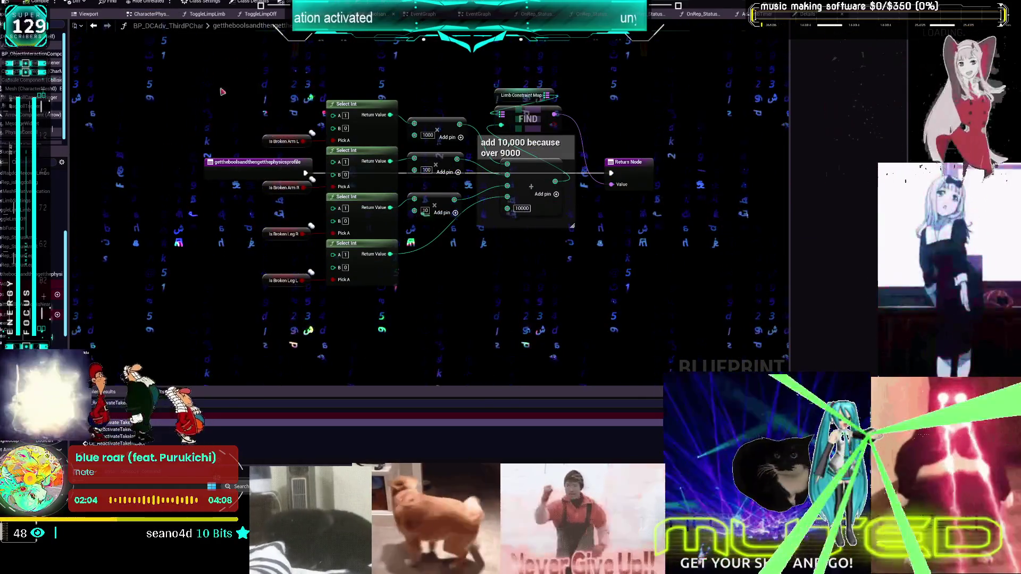
{"action": "left_click_drag", "start_coordinate": [207, 66], "coordinate": [623, 295]}
{"action": "left_click", "coordinate": [614, 284]}
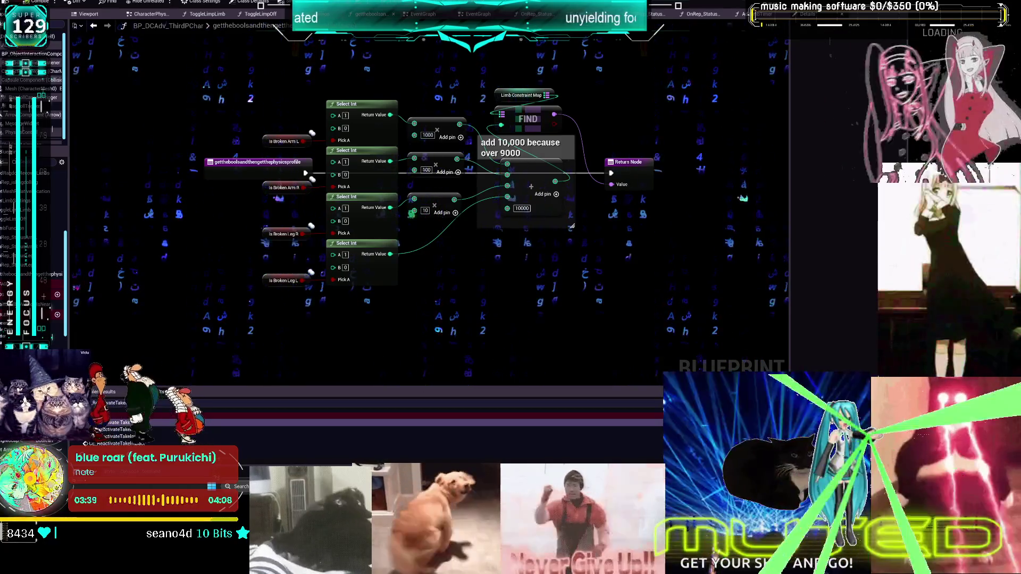
{"action": "left_click", "coordinate": [93, 26]}
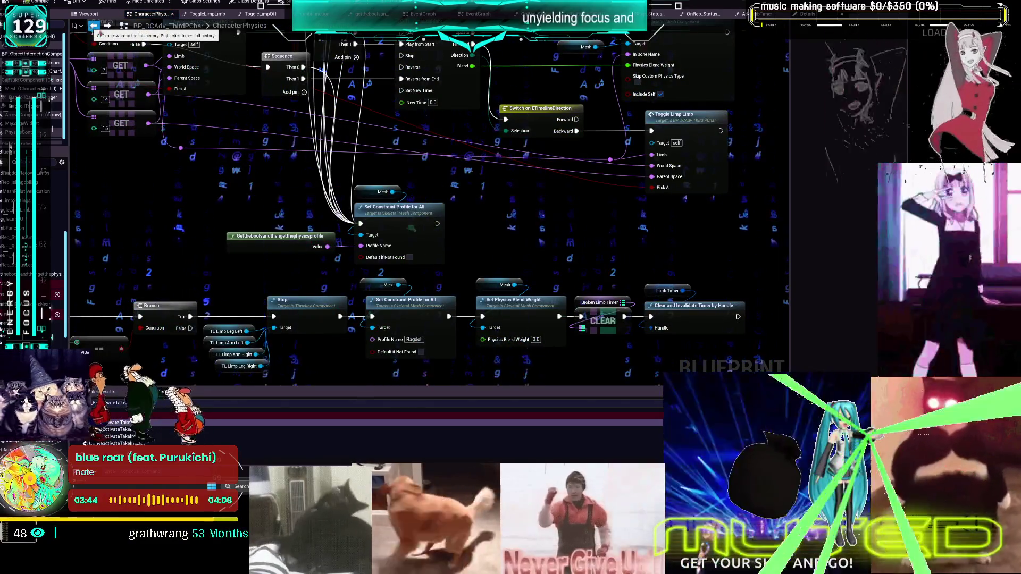
Step: Pan across the Toggle Right Leg Limp and limb status nodes
{"action": "scroll", "coordinate": [322, 154], "scroll_direction": "down", "scroll_amount": 3}
{"action": "scroll", "coordinate": [322, 154], "scroll_direction": "down", "scroll_amount": 2}
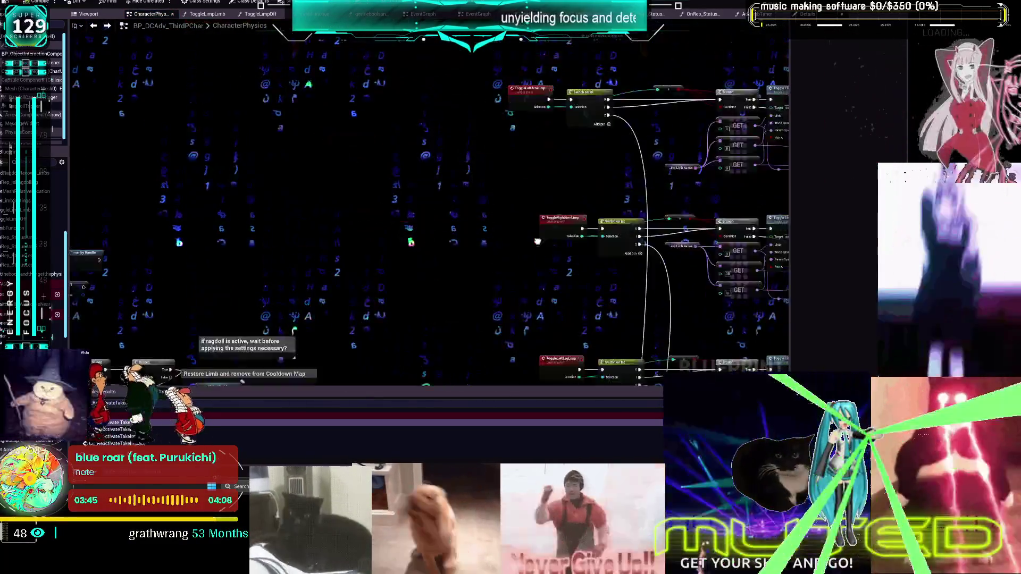
{"action": "scroll", "coordinate": [542, 148], "scroll_direction": "up", "scroll_amount": 3}
{"action": "scroll", "coordinate": [531, 157], "scroll_direction": "up", "scroll_amount": 2}
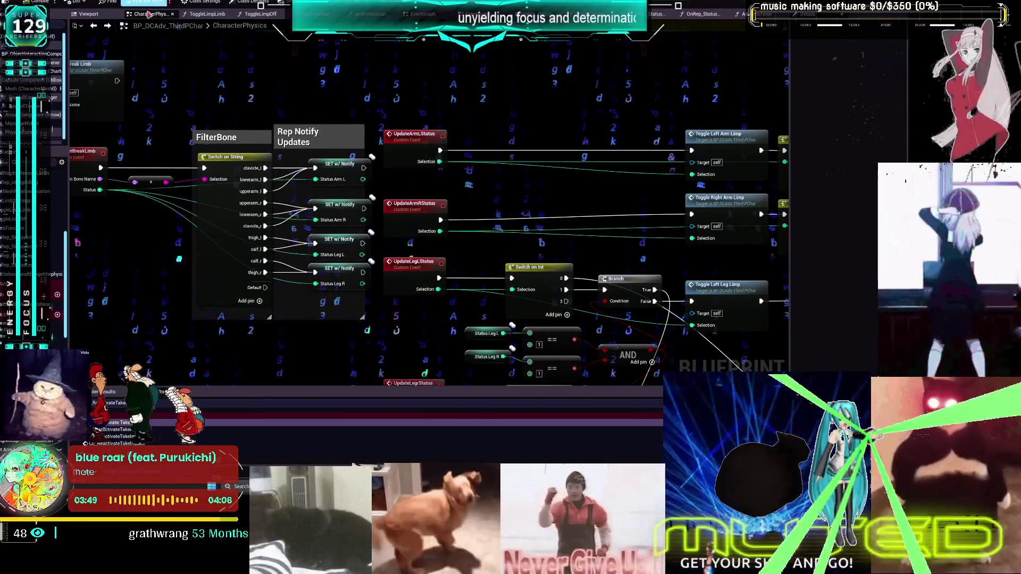
{"action": "left_click_drag", "start_coordinate": [476, 296], "coordinate": [280, 152]}
{"action": "scroll", "coordinate": [283, 135], "scroll_direction": "down", "scroll_amount": 4}
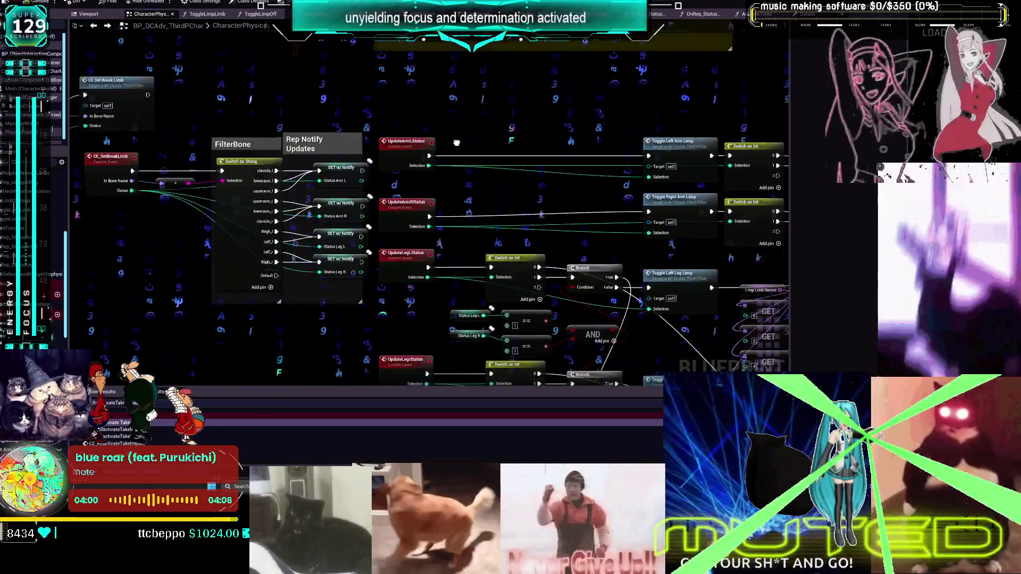
{"action": "mouse_move", "coordinate": [456, 142]}
{"action": "left_mouse_down"}
{"action": "mouse_move", "coordinate": [490, 288]}
{"action": "mouse_move", "coordinate": [570, 276]}
{"action": "mouse_move", "coordinate": [672, 177]}
{"action": "left_mouse_up"}
{"action": "scroll", "coordinate": [671, 178], "scroll_direction": "down", "scroll_amount": 5}
{"action": "scroll", "coordinate": [405, 213], "scroll_direction": "up", "scroll_amount": 5}
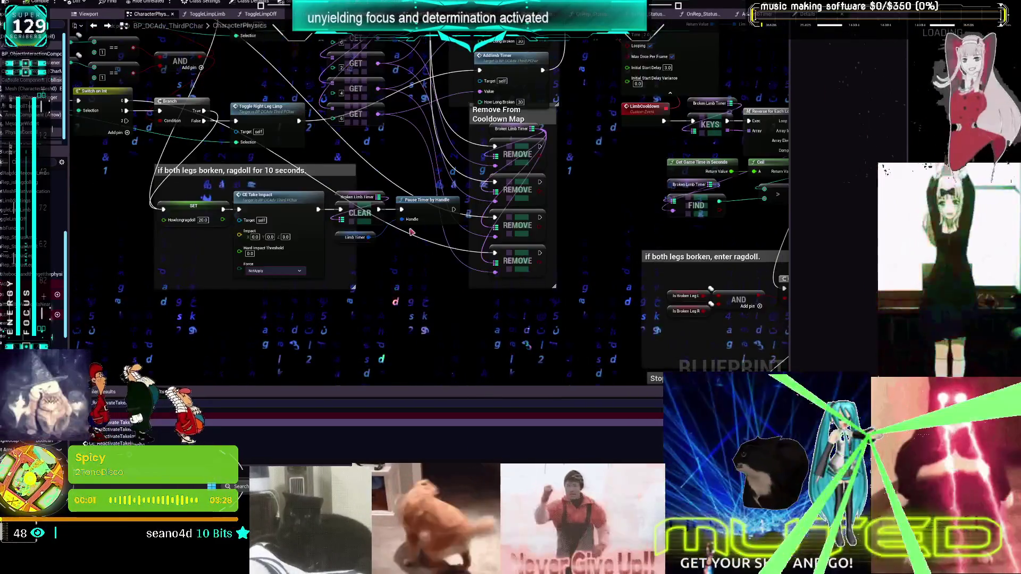
{"action": "scroll", "coordinate": [411, 232], "scroll_direction": "up", "scroll_amount": 1}
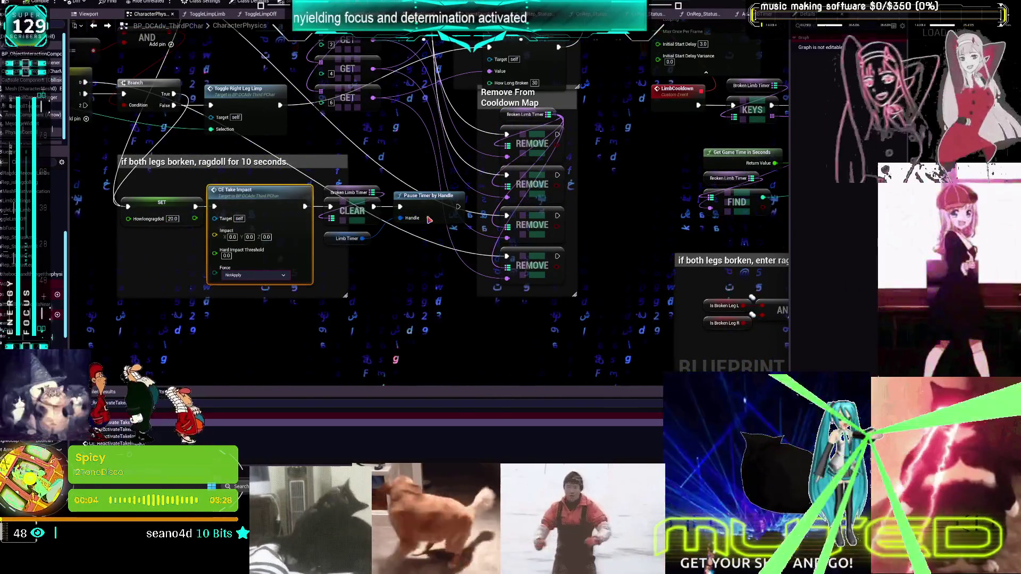
Step: Review the ragdoll-for-10-seconds and leg status branch nodes, then select the CE_SetBreakLimb event
{"action": "left_click_drag", "start_coordinate": [204, 190], "coordinate": [401, 244]}
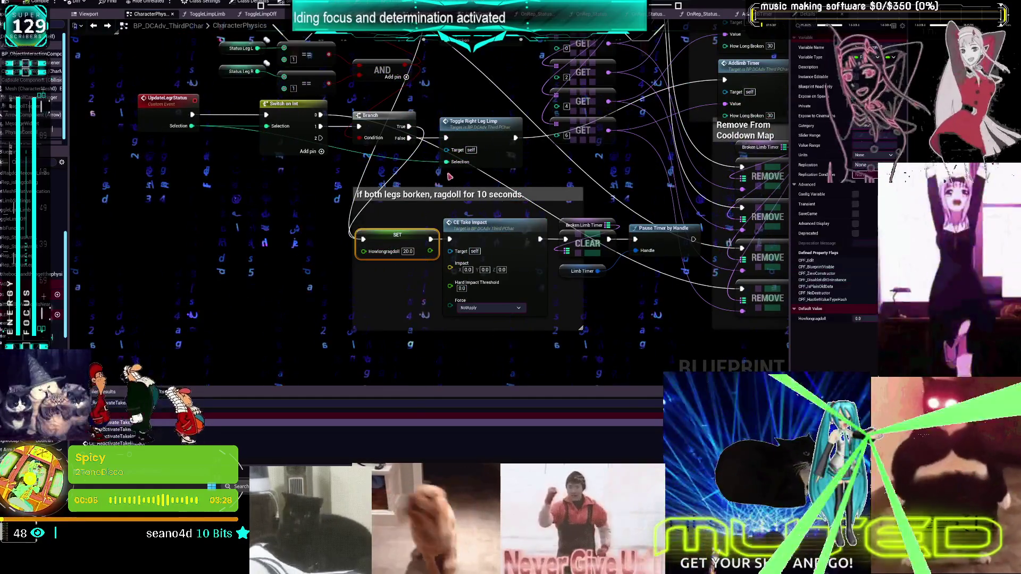
{"action": "mouse_move", "coordinate": [318, 98]}
{"action": "left_mouse_down"}
{"action": "mouse_move", "coordinate": [391, 293]}
{"action": "mouse_move", "coordinate": [593, 290]}
{"action": "left_mouse_up"}
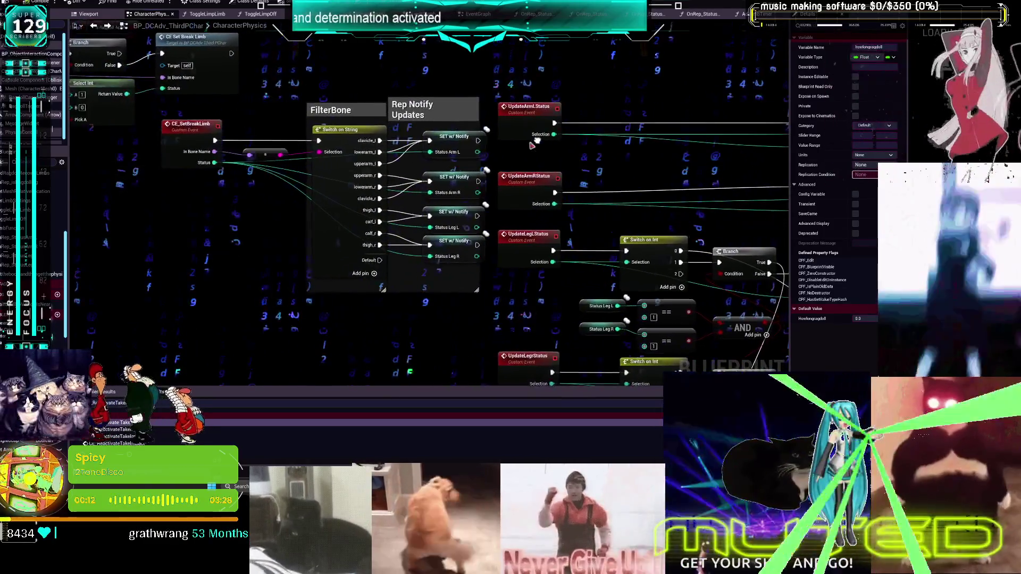
{"action": "left_click_drag", "start_coordinate": [201, 132], "coordinate": [195, 133]}
{"action": "left_click", "coordinate": [192, 132]}
{"action": "mouse_move", "coordinate": [265, 96]}
{"action": "left_mouse_down"}
{"action": "mouse_move", "coordinate": [300, 162]}
{"action": "mouse_move", "coordinate": [426, 203]}
{"action": "left_mouse_up"}
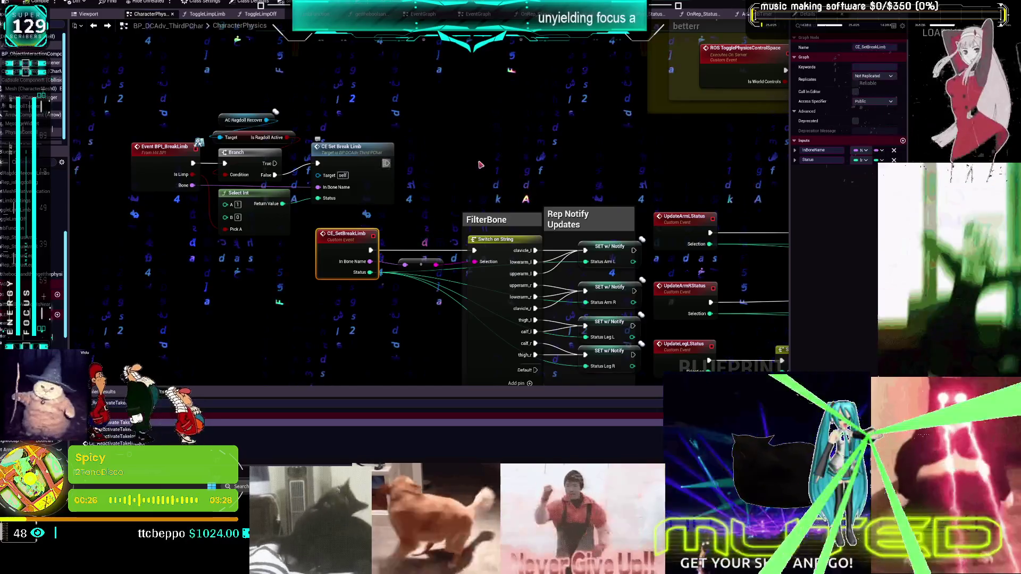
Step: Put a breakpoint on the Status Leg L setter and test it in a play session
{"action": "mouse_move", "coordinate": [605, 250]}
{"action": "left_mouse_down"}
{"action": "mouse_move", "coordinate": [488, 209]}
{"action": "mouse_move", "coordinate": [476, 146]}
{"action": "left_mouse_up"}
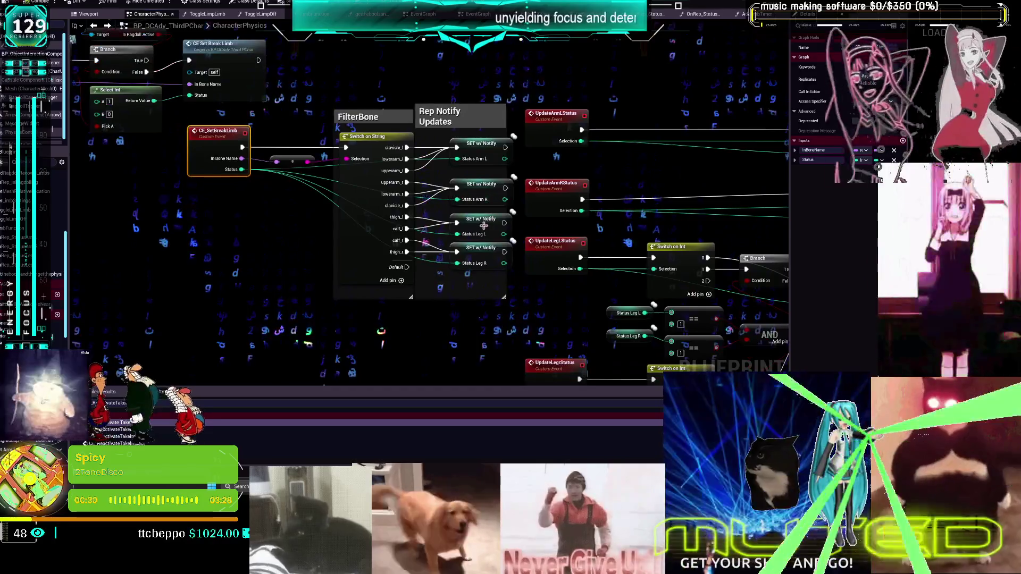
{"action": "right_click", "coordinate": [476, 224]}
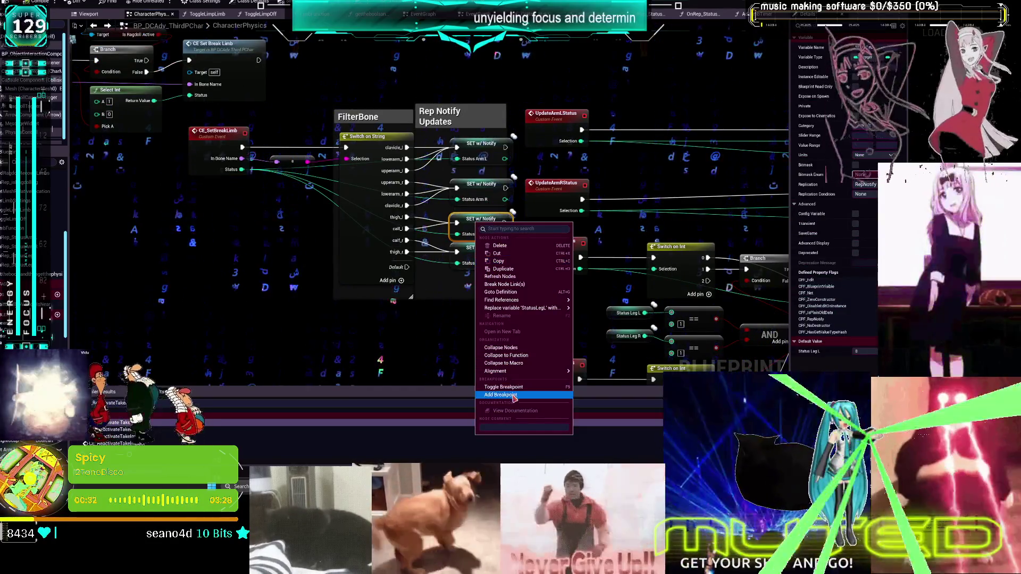
{"action": "left_click", "coordinate": [501, 395]}
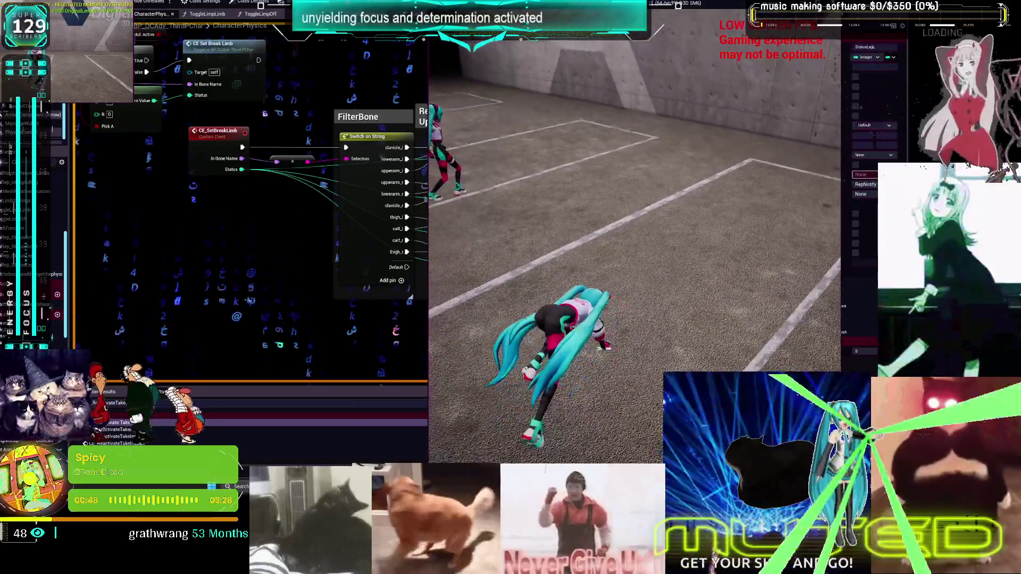
{"action": "key", "text": "Escape"}
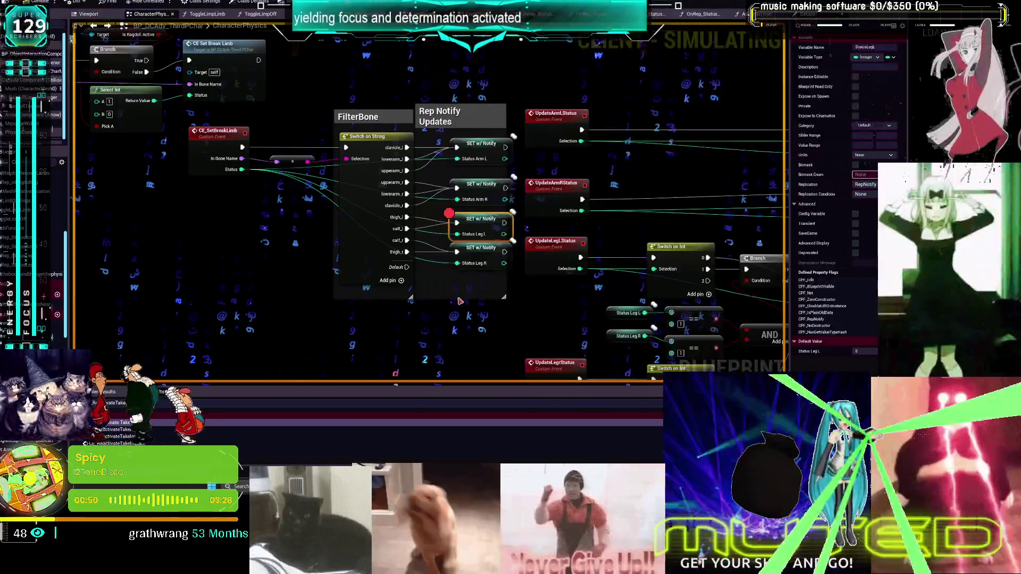
{"action": "key", "text": "Escape"}
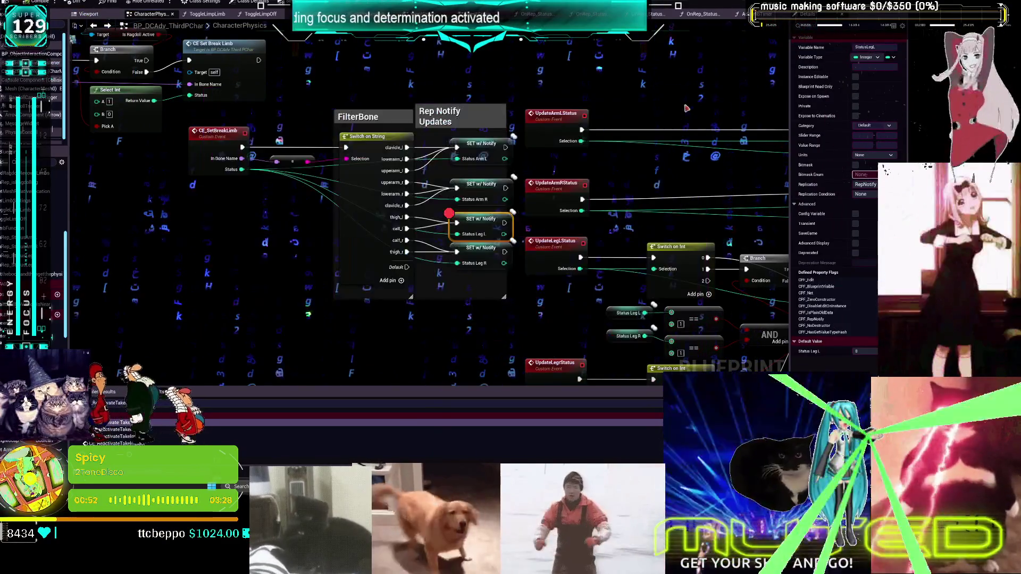
Step: Remove the Status Leg L breakpoint, save the blueprint, and switch to the notes board
{"action": "right_click", "coordinate": [473, 223]}
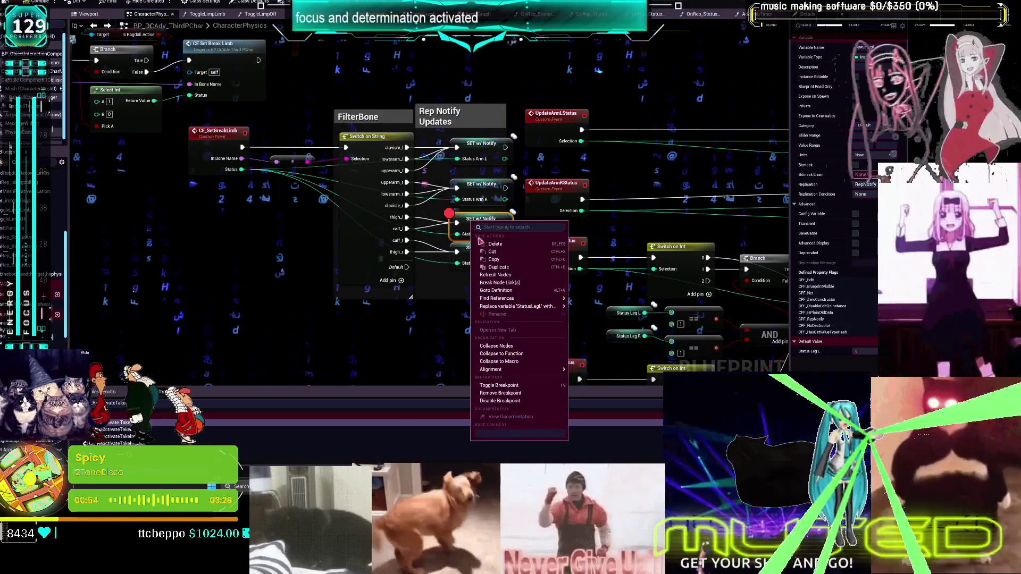
{"action": "left_click", "coordinate": [519, 395]}
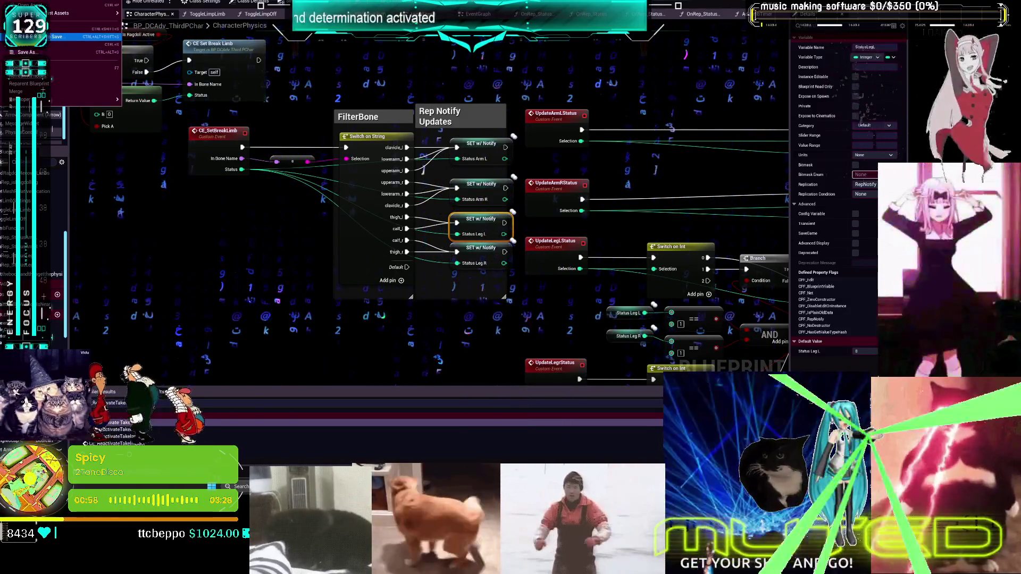
{"action": "key", "text": "ctrl+s"}
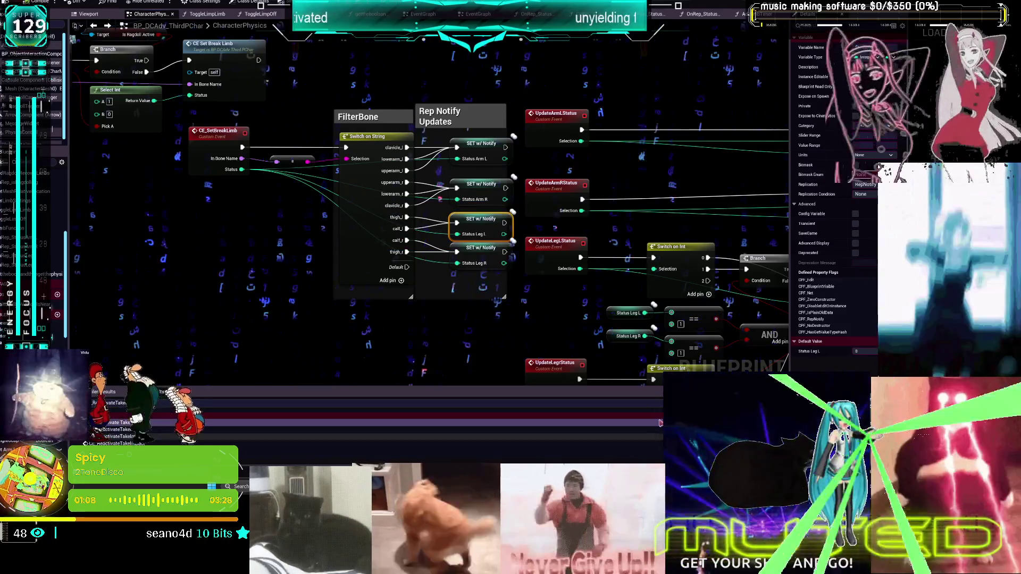
{"action": "key", "text": "alt+Tab"}
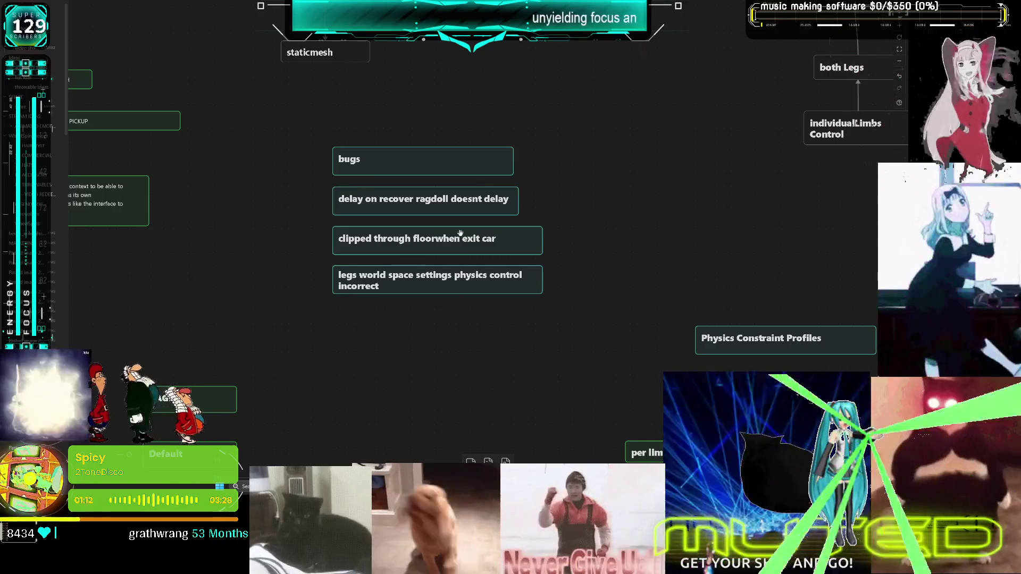
Step: Launch Unreal Engine 5.7.4 from the Epic Games Launcher and show the Open Project list
{"action": "key", "text": "alt+Tab"}
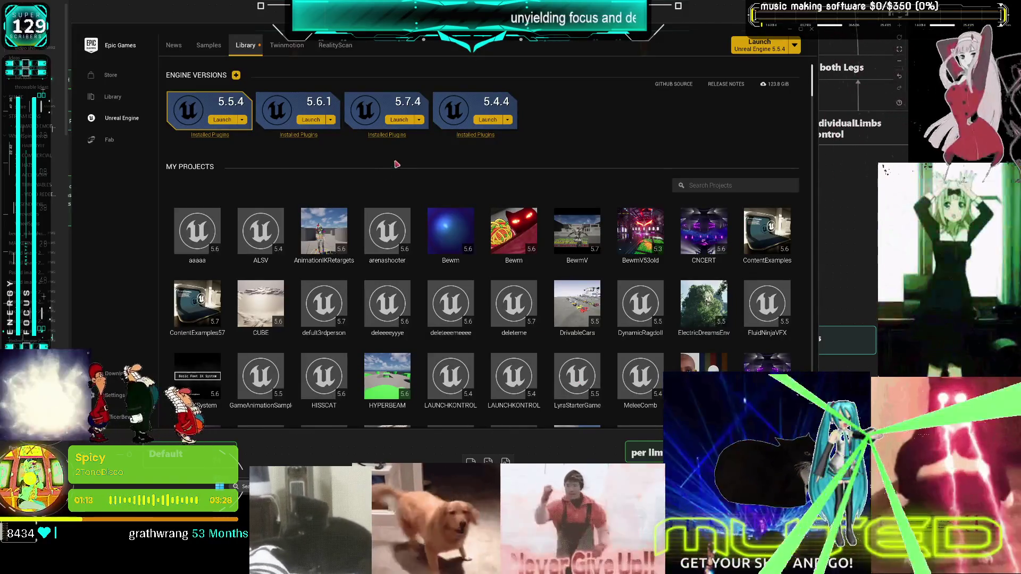
{"action": "left_click", "coordinate": [387, 121]}
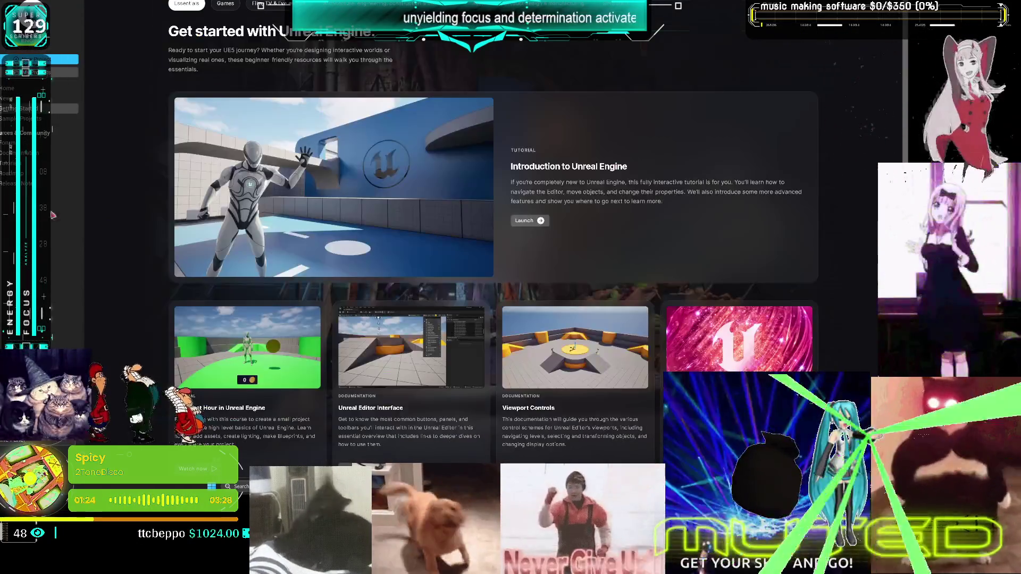
{"action": "left_click", "coordinate": [64, 72]}
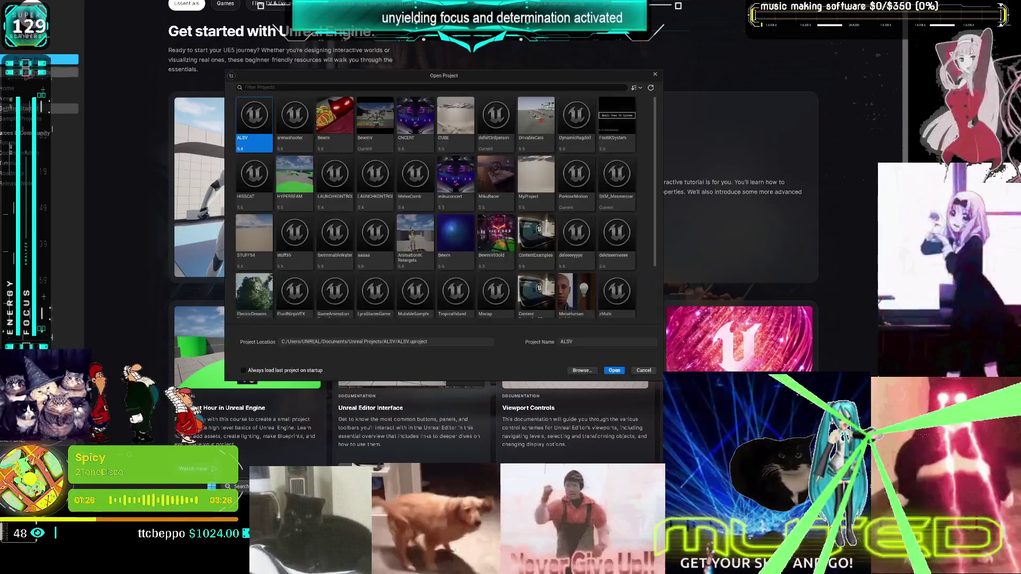
Step: Browse to and open Multiplayer.uproject, then close the launcher window
{"action": "left_click", "coordinate": [582, 371]}
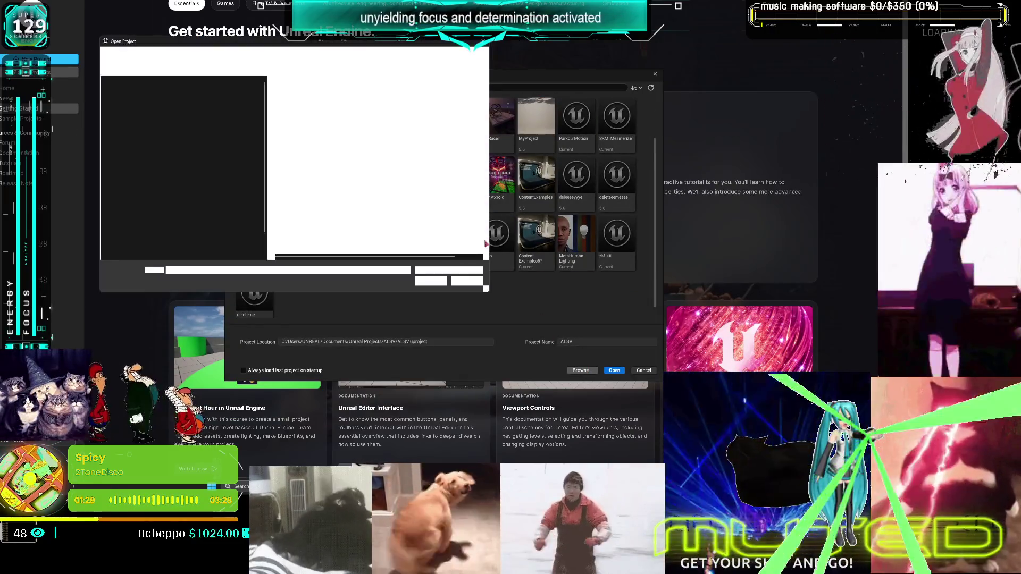
{"action": "double_click", "coordinate": [300, 167]}
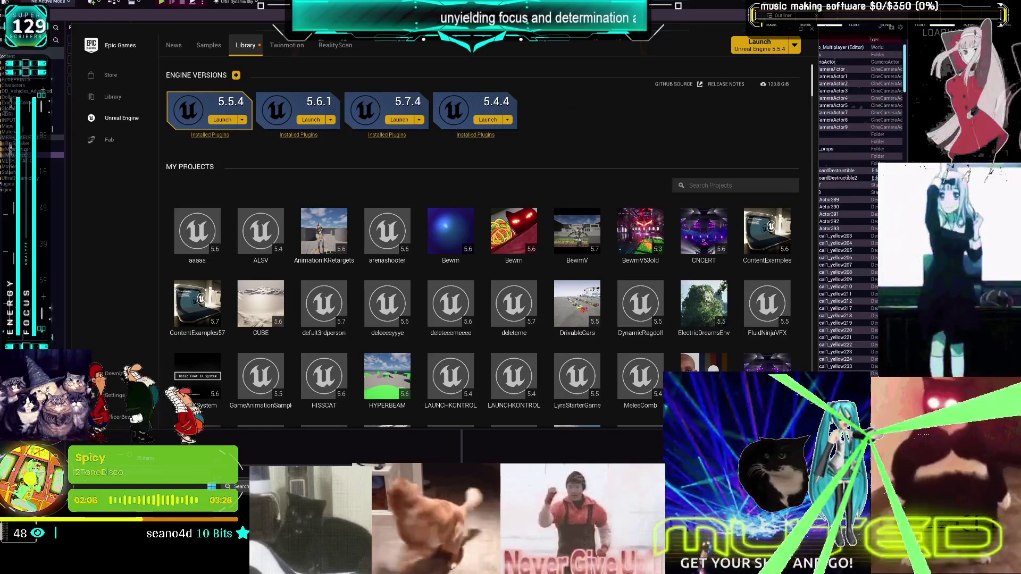
{"action": "left_click", "coordinate": [812, 32]}
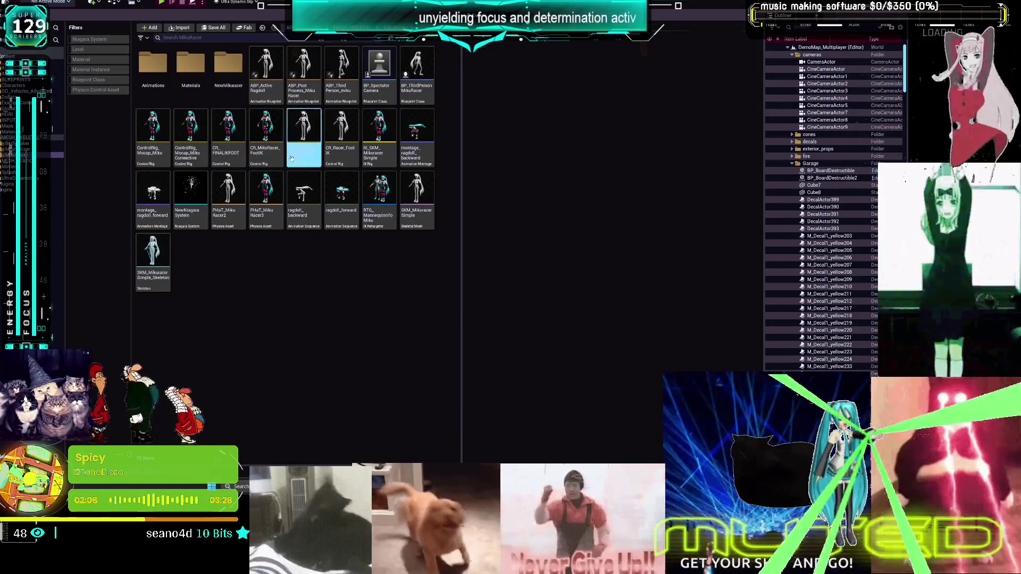
Step: Filter the Content Browser to Blueprint Class and open BP_DCAdv_ThirdPChar's full event graph
{"action": "left_click", "coordinate": [88, 79]}
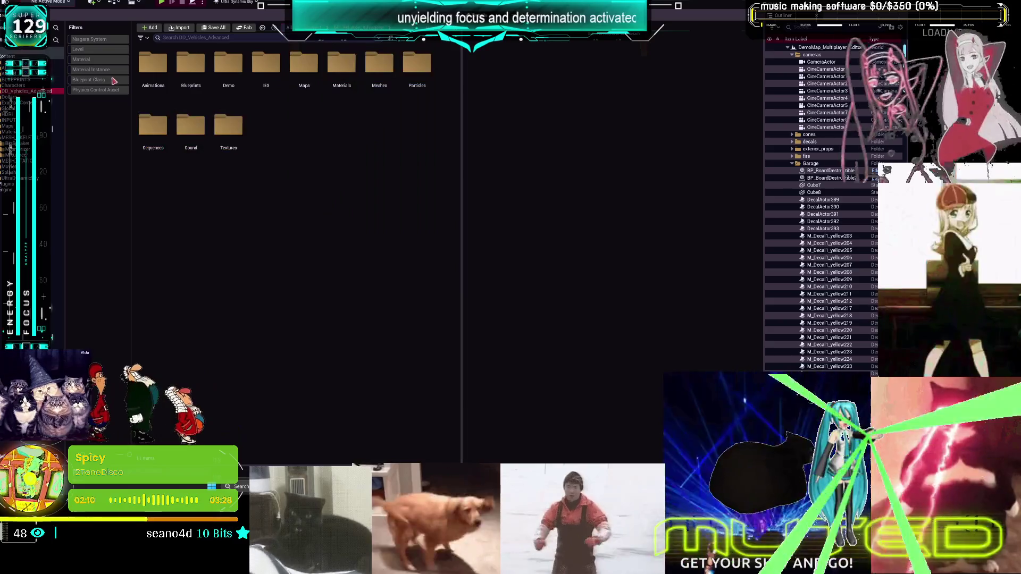
{"action": "left_click", "coordinate": [392, 258]}
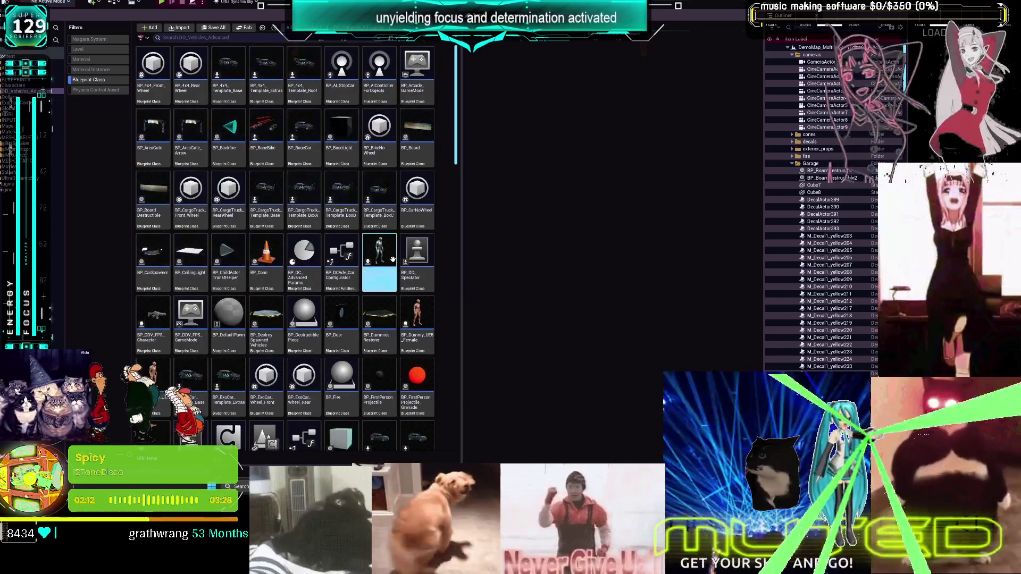
{"action": "double_click", "coordinate": [384, 251]}
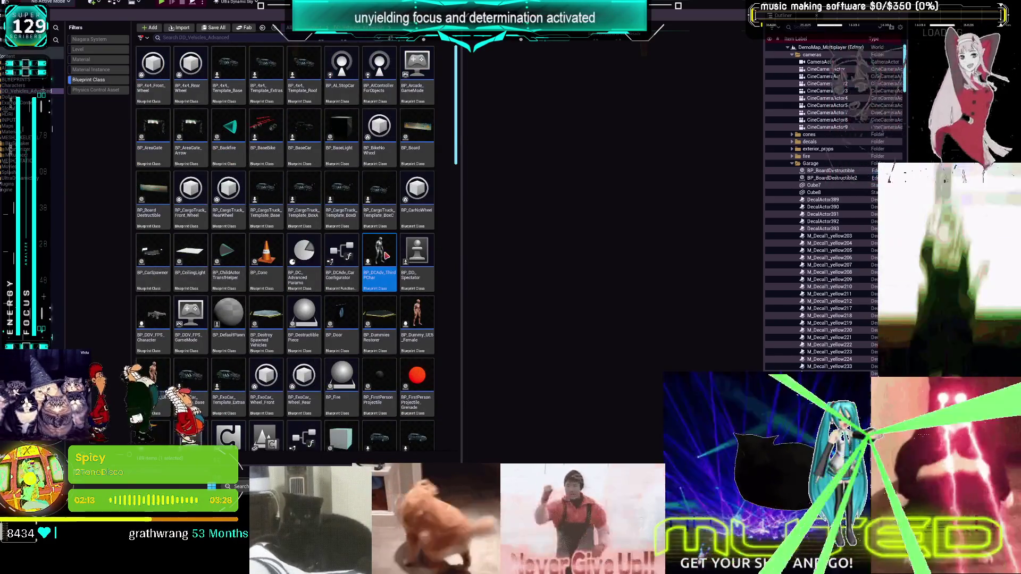
{"action": "key", "text": "Home"}
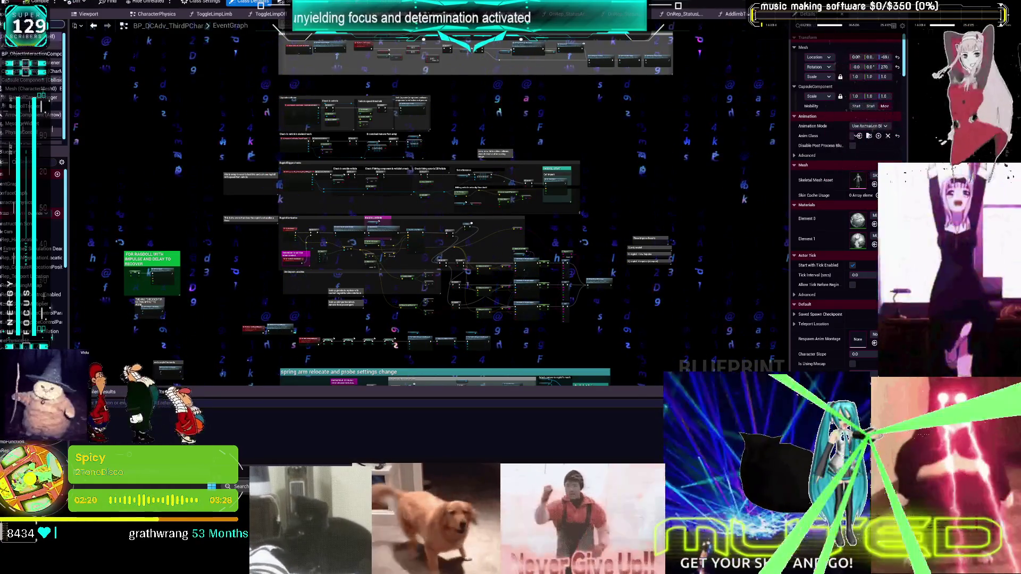
Step: Back in the level editor, open BP_ThirdPersonMikuRacer from the MikuRacer folder
{"action": "key", "text": "alt+Tab"}
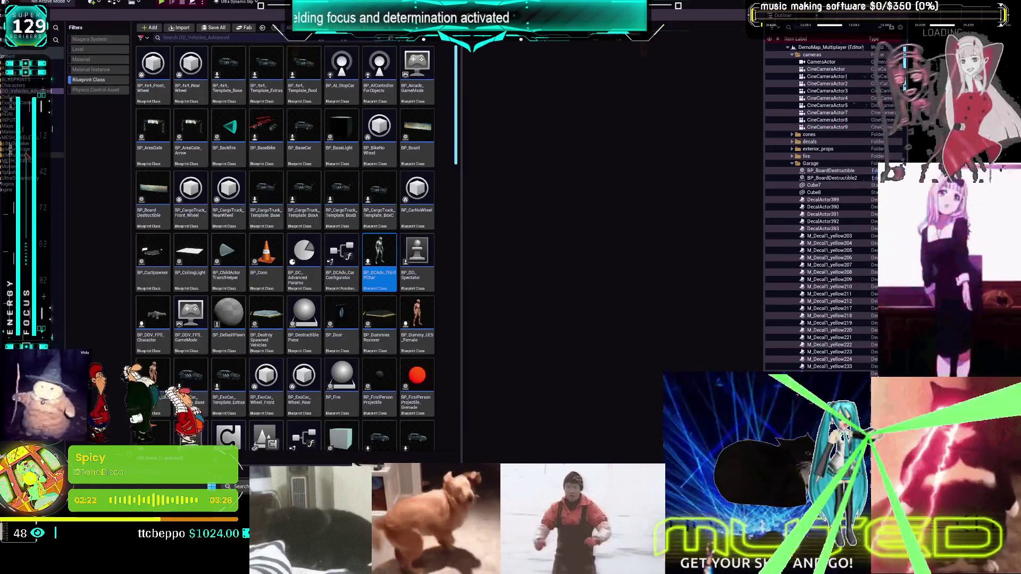
{"action": "left_click", "coordinate": [27, 155]}
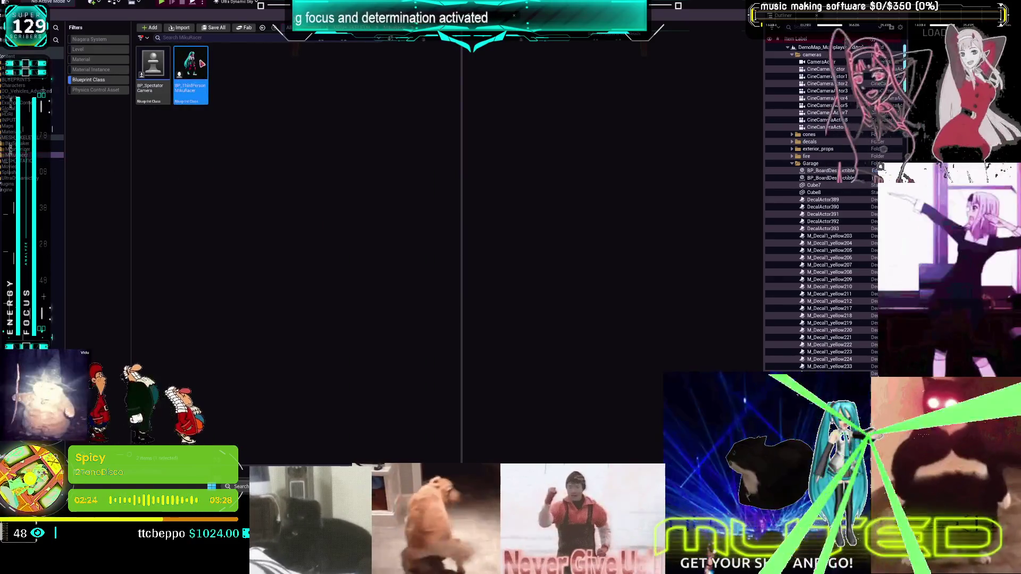
{"action": "double_click", "coordinate": [202, 65]}
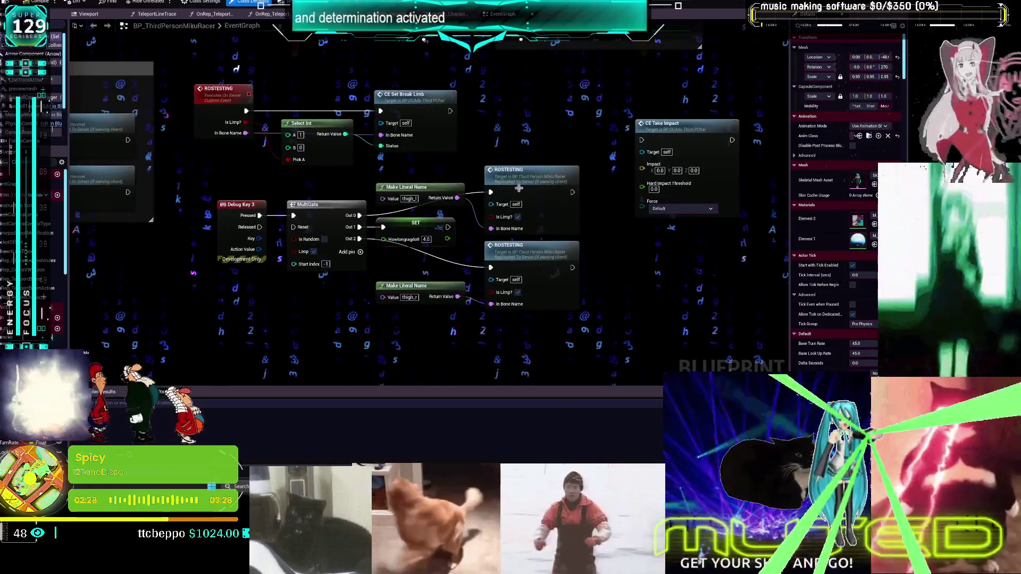
Step: Breakpoint the first and second ROSTESTING call nodes, then launch PIE with Alt+P
{"action": "right_click", "coordinate": [514, 177]}
{"action": "left_click", "coordinate": [482, 164]}
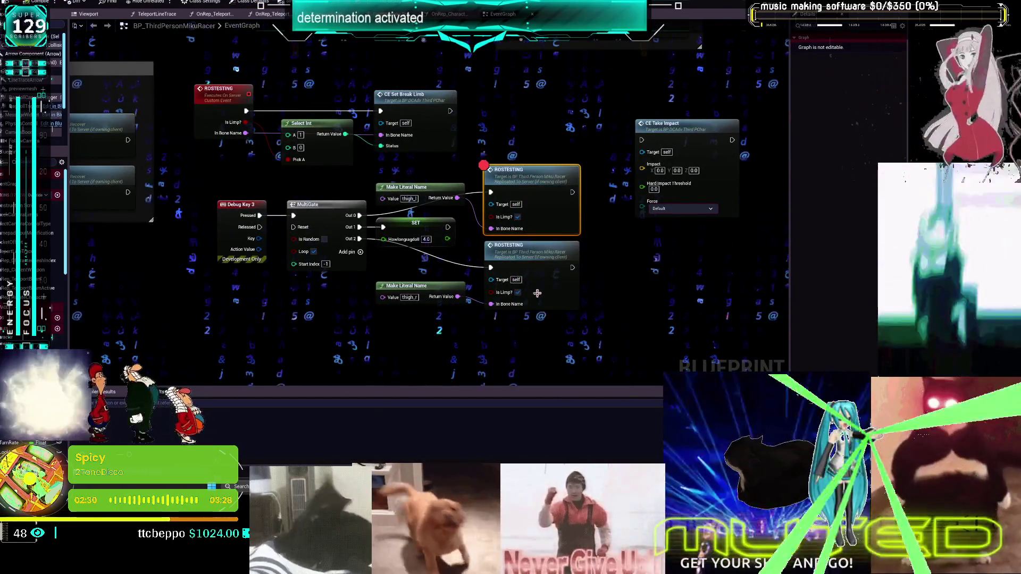
{"action": "right_click", "coordinate": [534, 256]}
{"action": "left_click", "coordinate": [560, 418]}
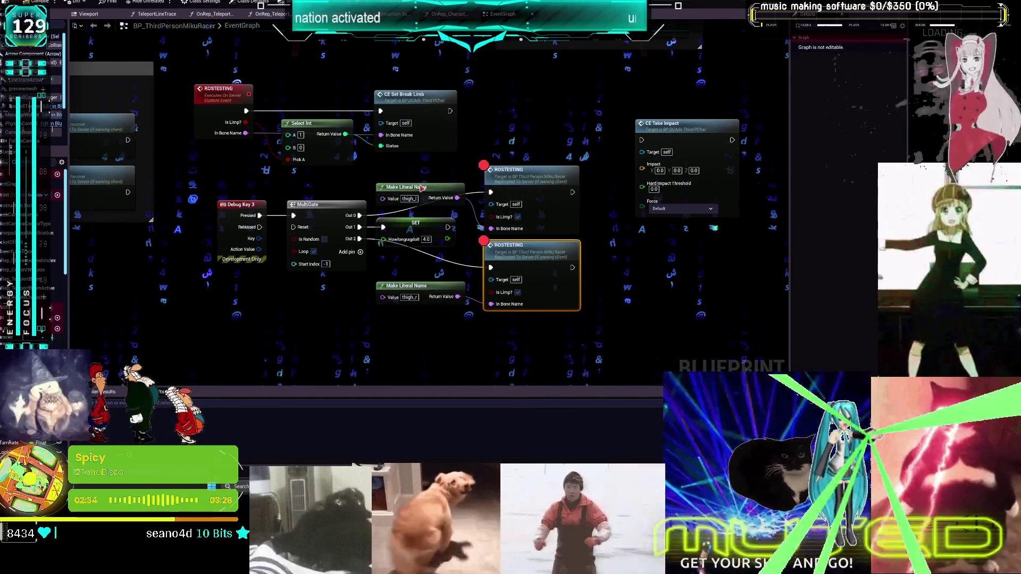
{"action": "key", "text": "alt+p"}
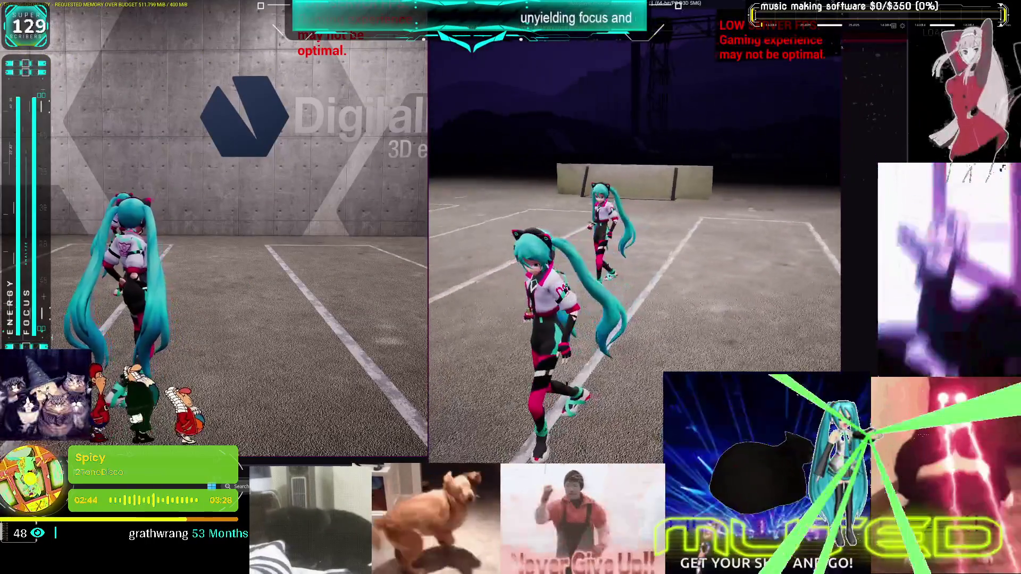
Step: Stop PIE and inspect the ROSTESTING custom event and its call chain
{"action": "key", "text": "Escape"}
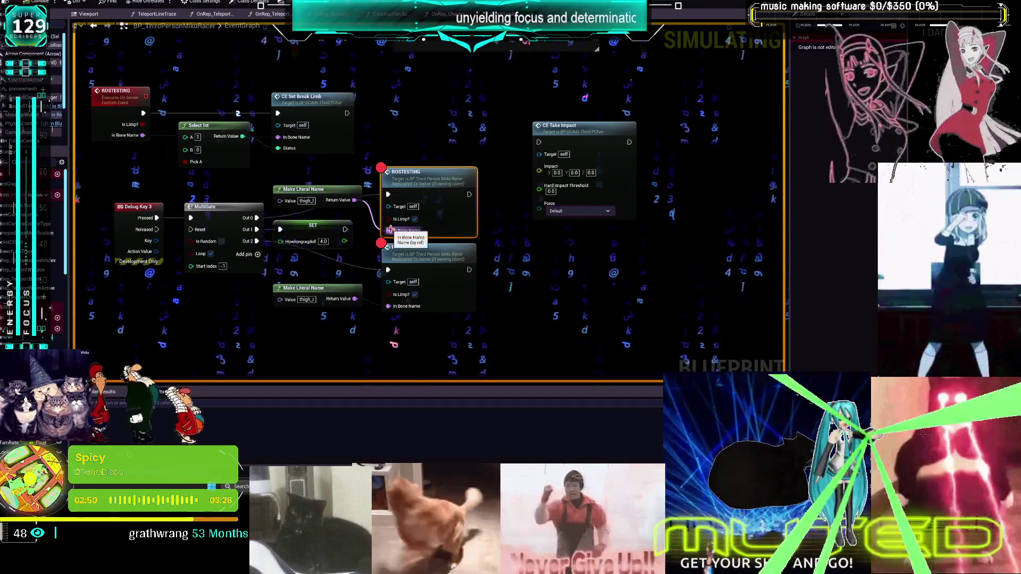
{"action": "double_click", "coordinate": [414, 171]}
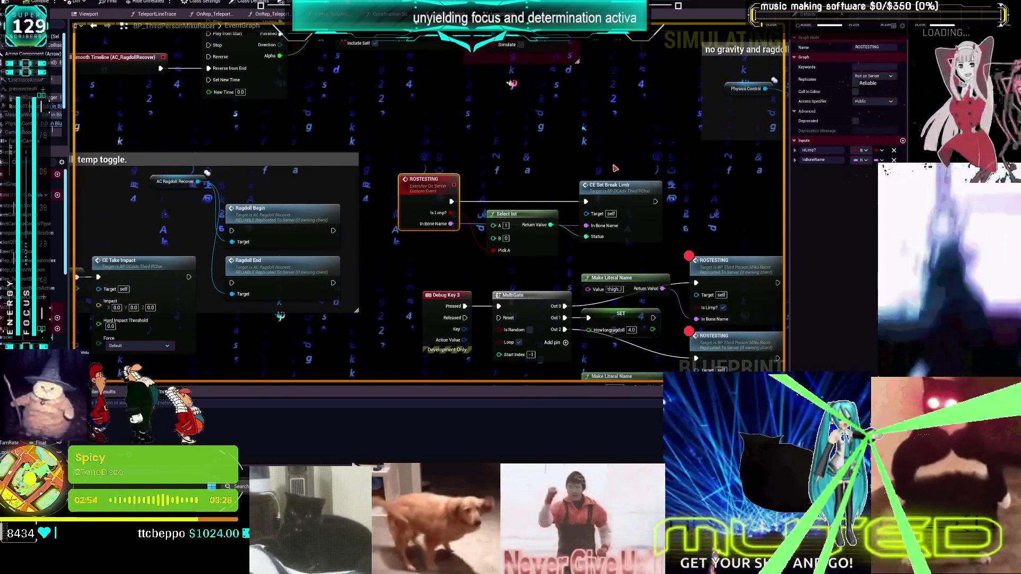
{"action": "left_click_drag", "start_coordinate": [714, 172], "coordinate": [542, 148]}
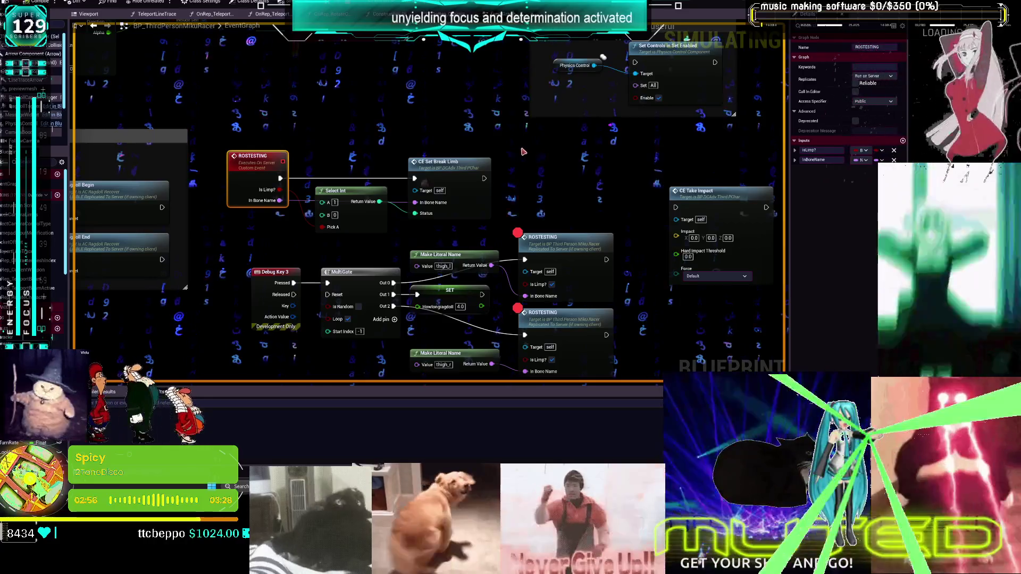
{"action": "left_click", "coordinate": [577, 251]}
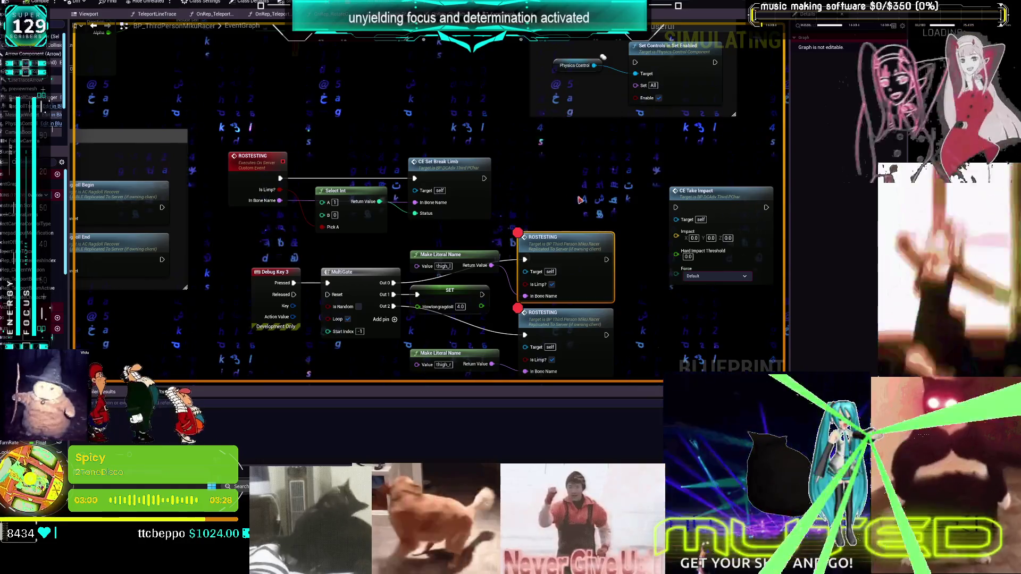
{"action": "left_click", "coordinate": [266, 172]}
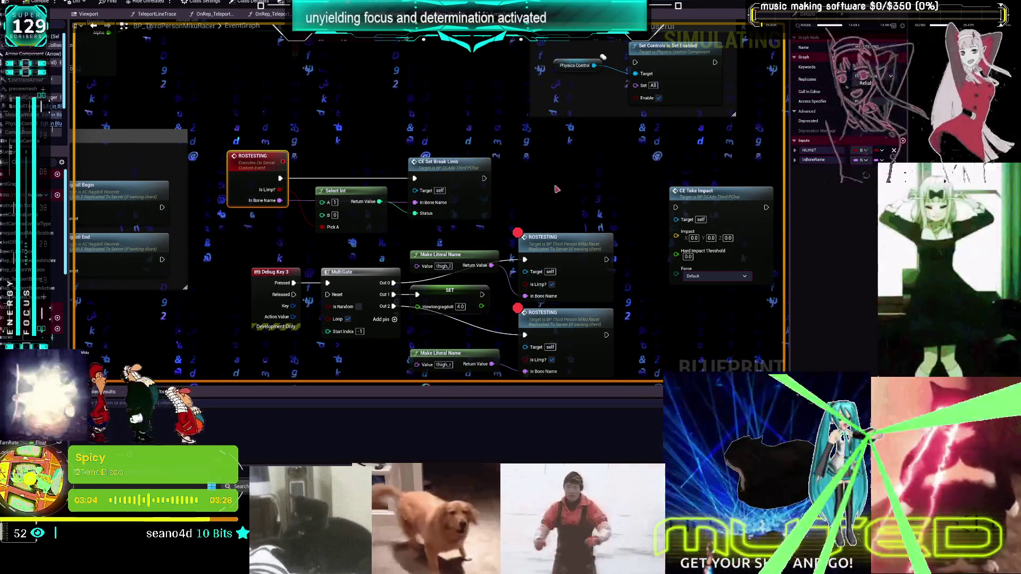
Step: Add a breakpoint to the CE Set Break Limb node and restore the game windows
{"action": "left_click", "coordinate": [449, 168]}
{"action": "right_click", "coordinate": [449, 168]}
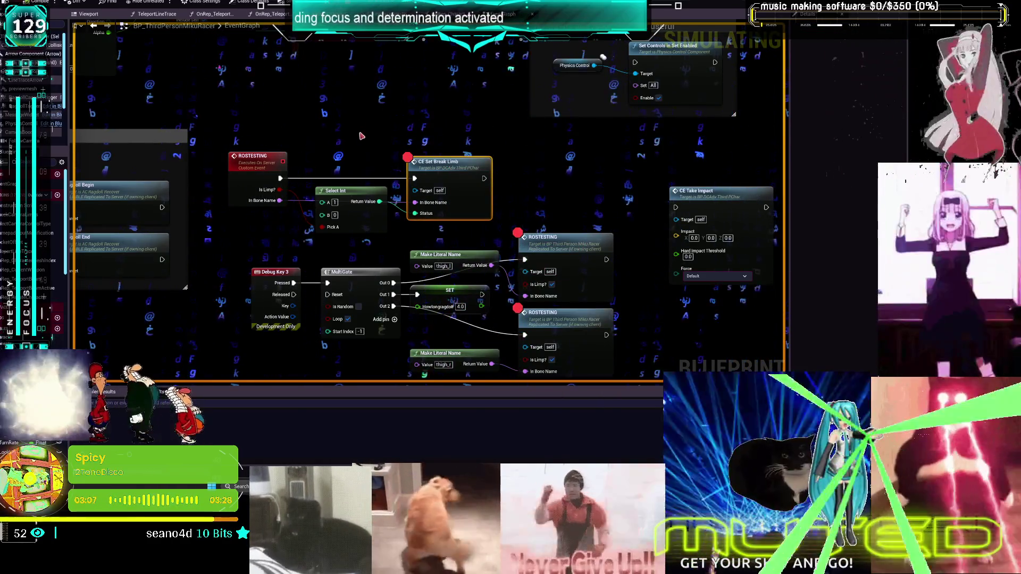
{"action": "mouse_move", "coordinate": [660, 563]}
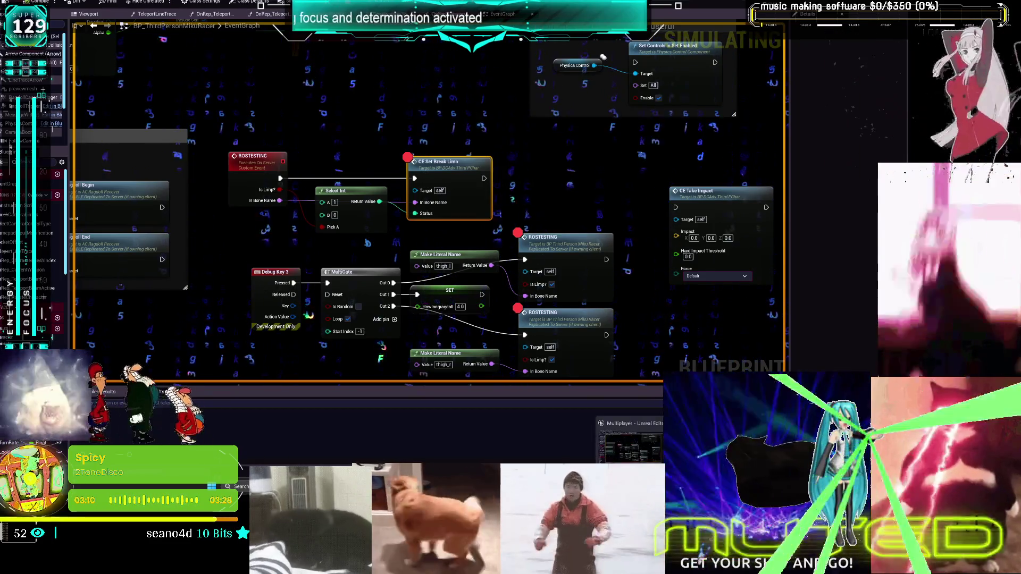
{"action": "left_click", "coordinate": [630, 447]}
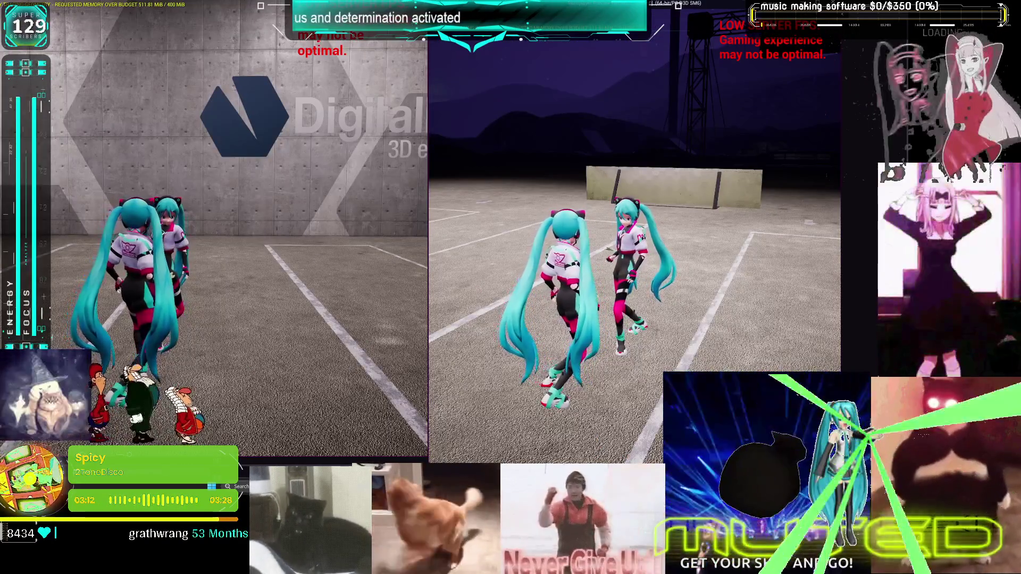
Step: Walk forward, kick the other MikuRacer down, and press Debug Key 3 to hit the breakpoint
{"action": "key", "text": "w"}
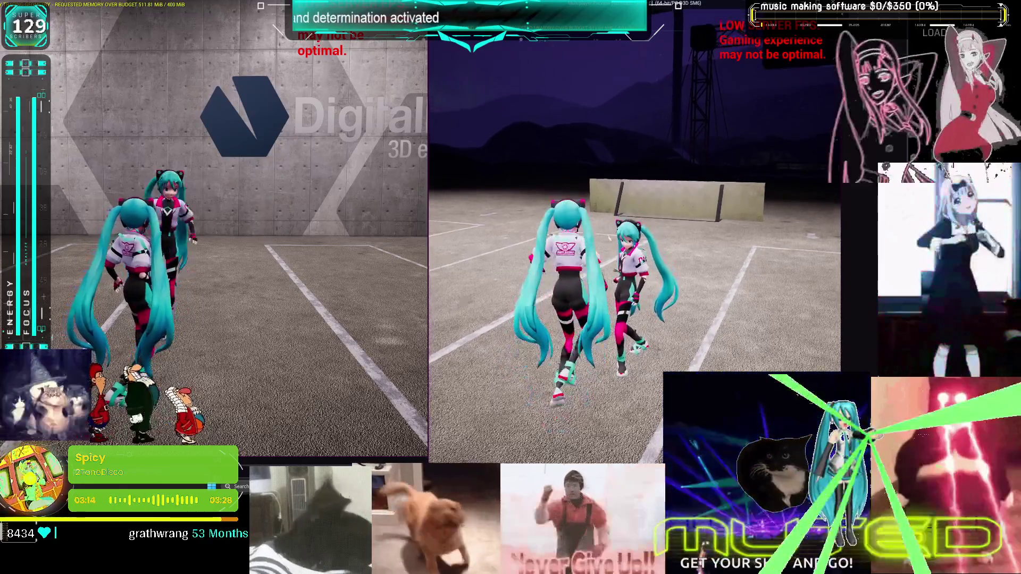
{"action": "left_click", "coordinate": [503, 160]}
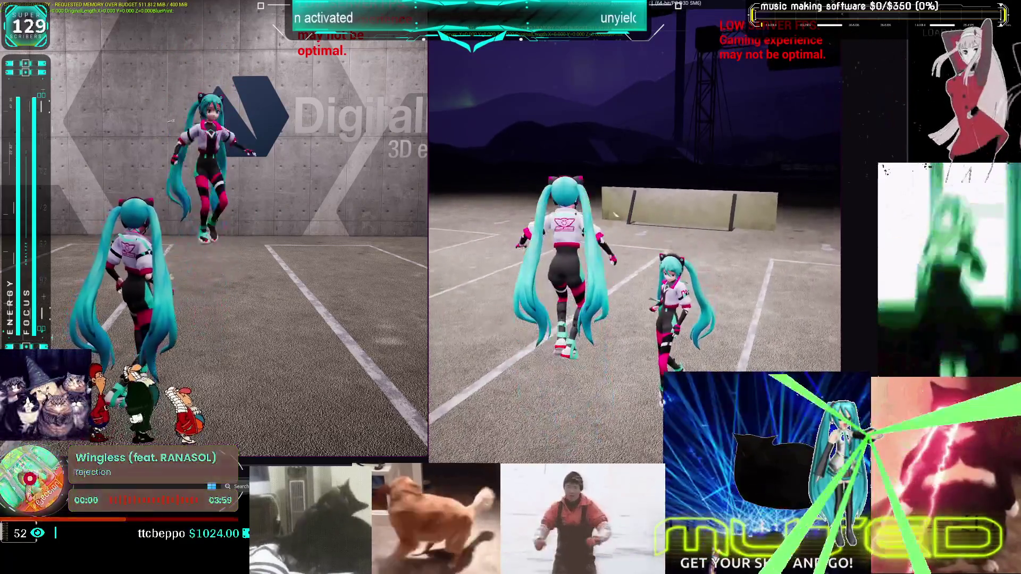
{"action": "key", "text": "3"}
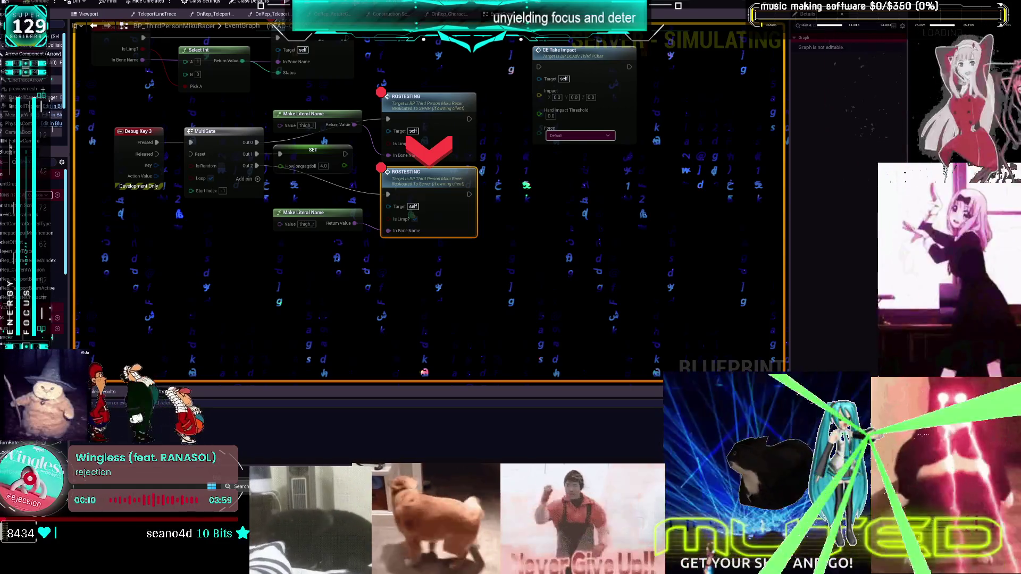
Step: Step the paused debugger through ROSTESTING, CE_SetBreakLimb and the FilterBone switch into OnRep_StatusLegR
{"action": "key", "text": "F11"}
{"action": "key", "text": "F11"}
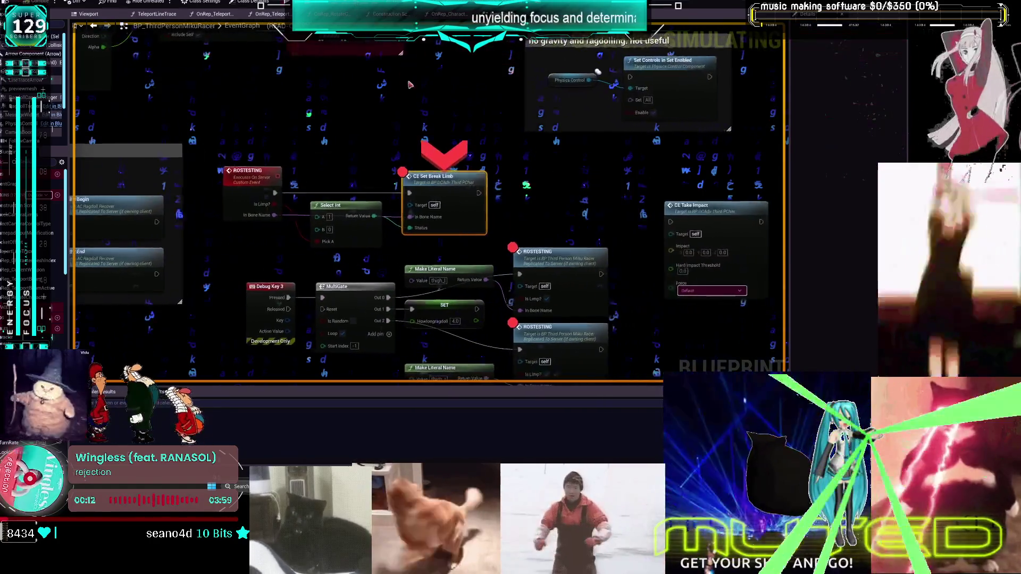
{"action": "mouse_move", "coordinate": [403, 228]}
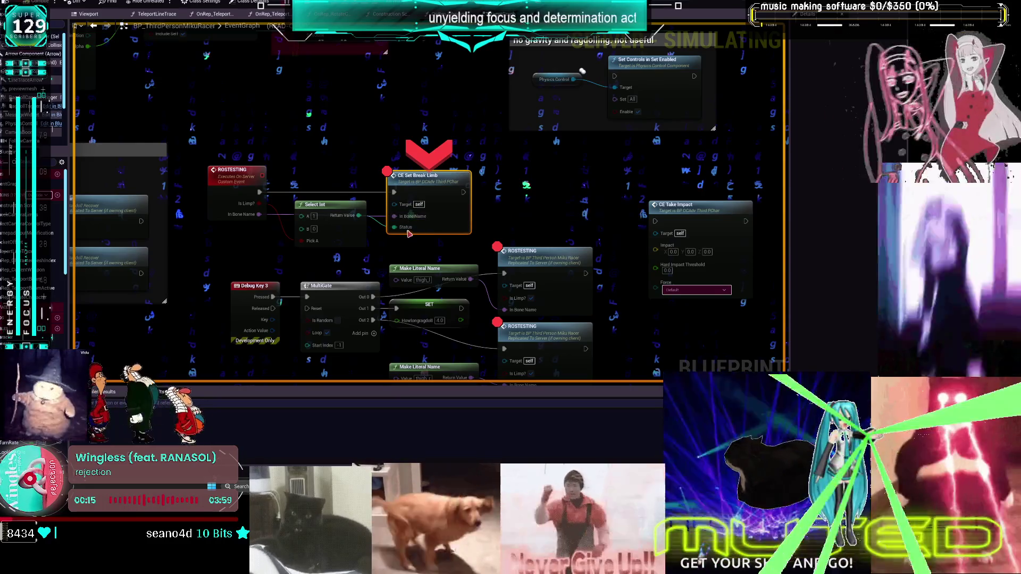
{"action": "key", "text": "F11"}
{"action": "mouse_move", "coordinate": [453, 211]}
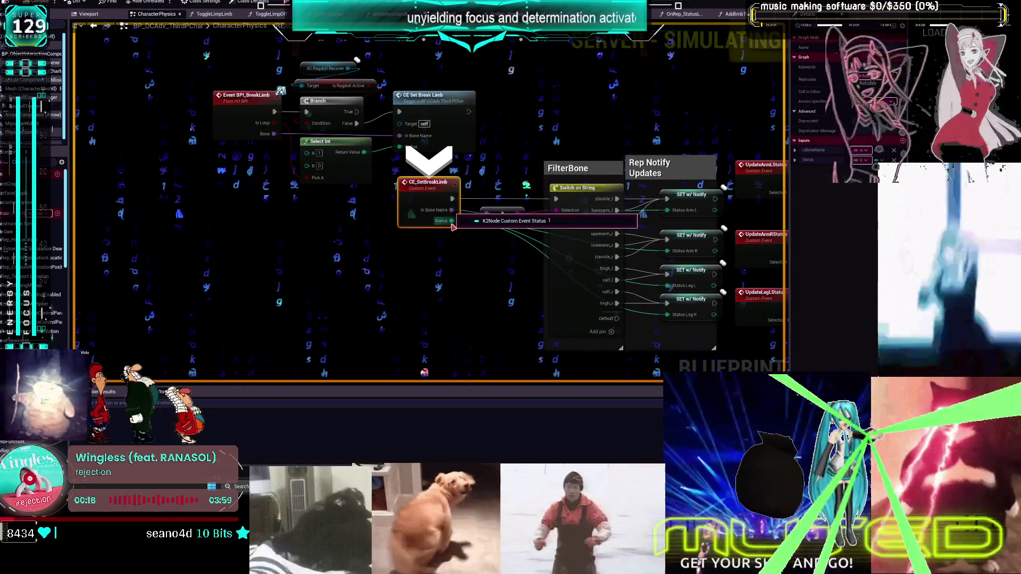
{"action": "key", "text": "F11"}
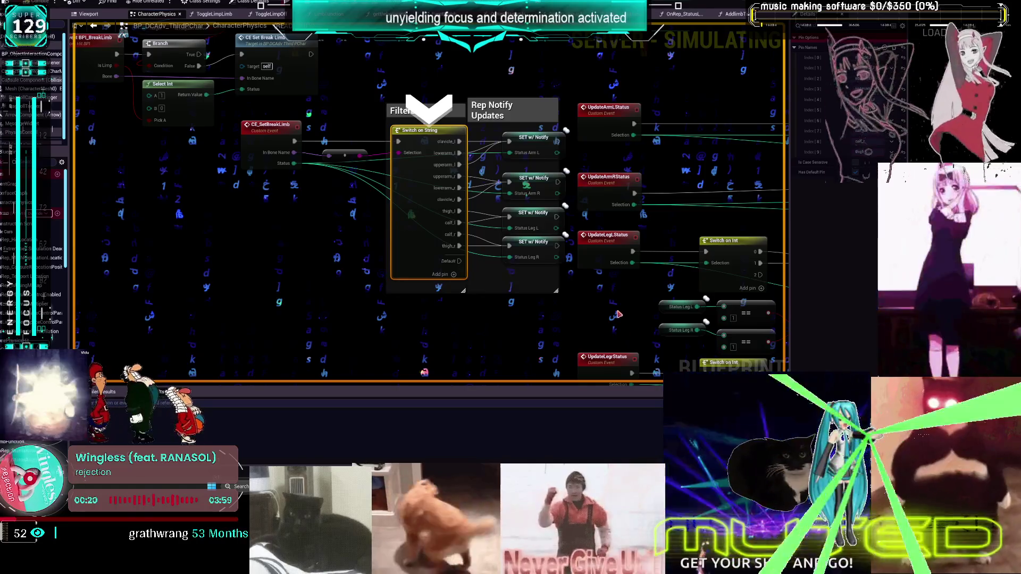
{"action": "key", "text": "F11"}
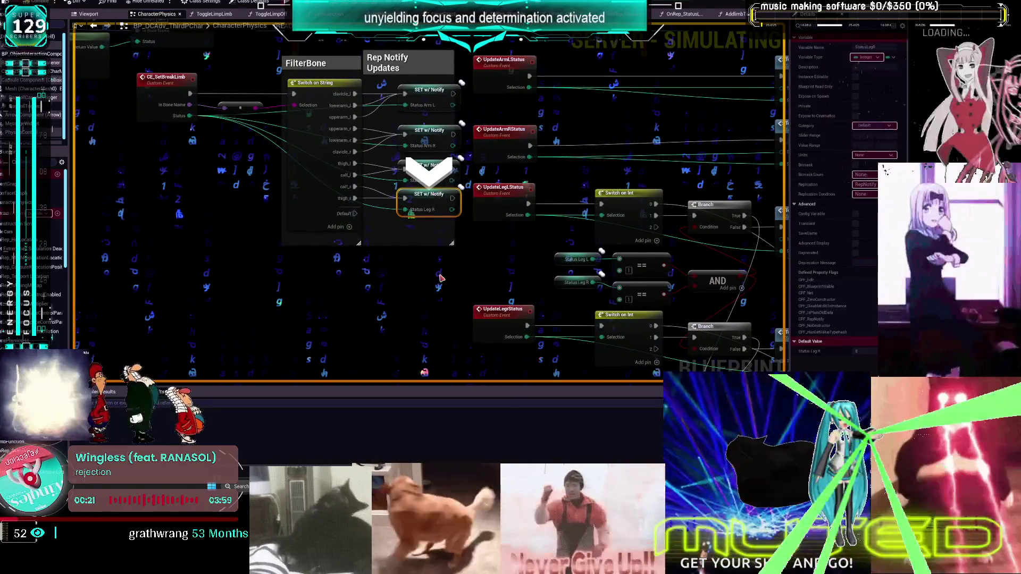
{"action": "key", "text": "F11"}
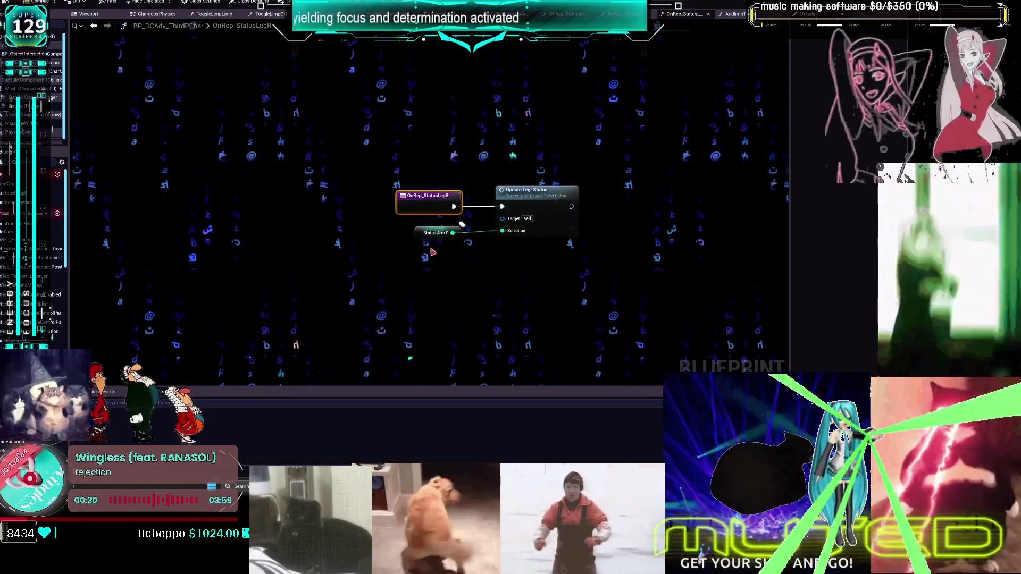
Step: Replace the wrong Status Arm R getter with Status Leg R wired into the Selection input
{"action": "key", "text": "F11"}
{"action": "key", "text": "Delete"}
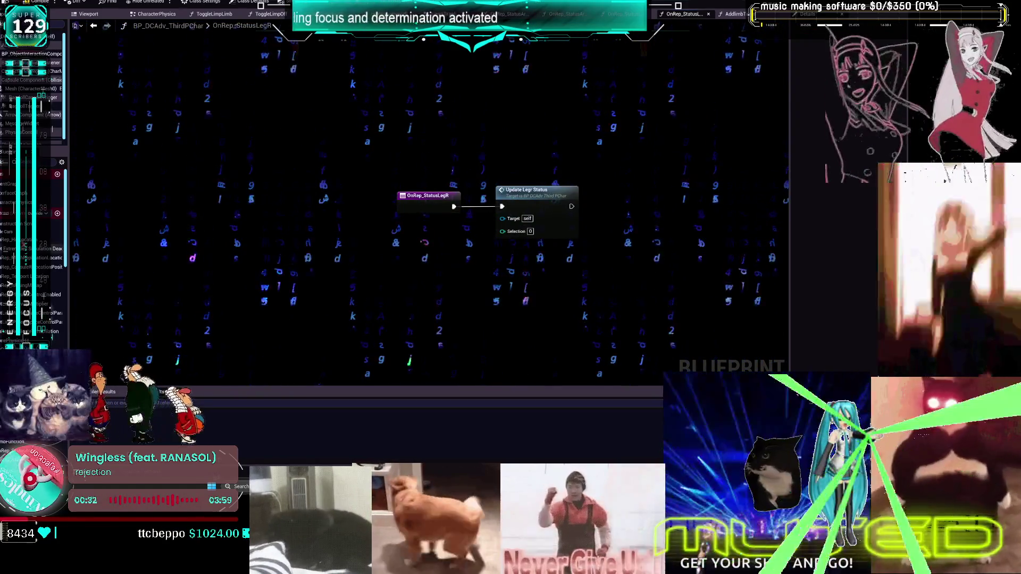
{"action": "scroll", "coordinate": [32, 240], "scroll_direction": "down", "scroll_amount": 5}
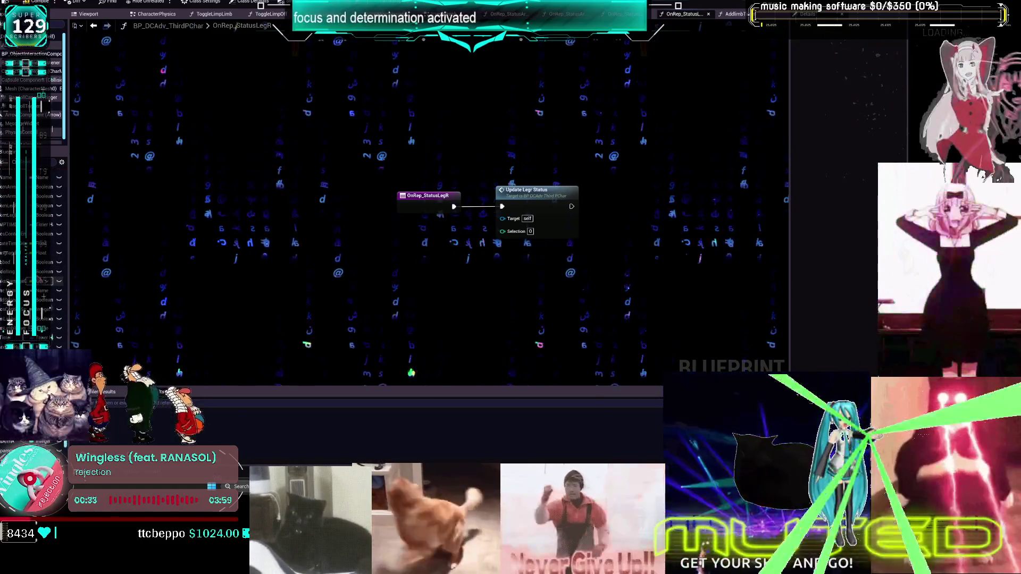
{"action": "mouse_move", "coordinate": [32, 264]}
{"action": "left_mouse_down"}
{"action": "mouse_move", "coordinate": [423, 182]}
{"action": "mouse_move", "coordinate": [503, 233]}
{"action": "left_mouse_up"}
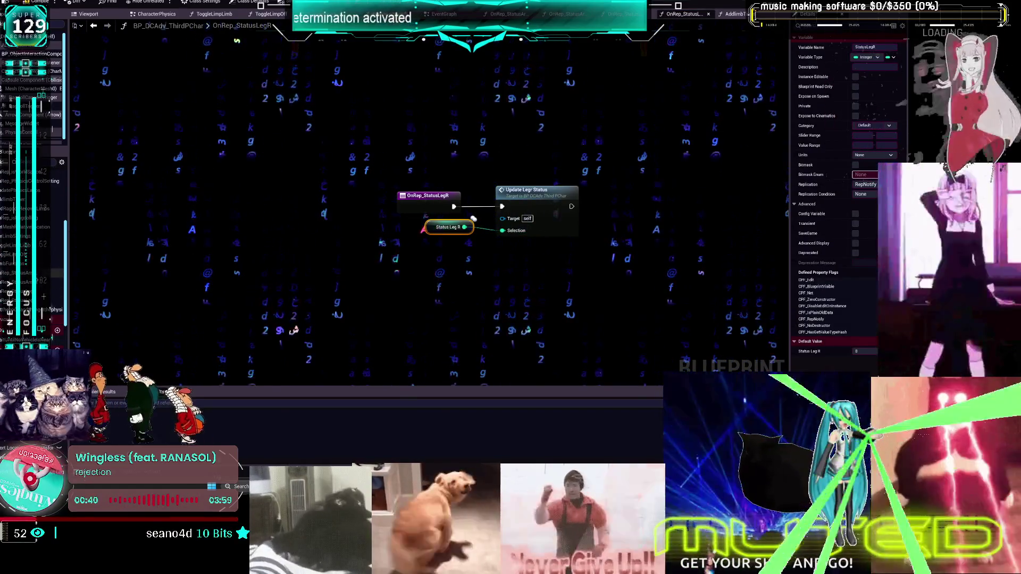
{"action": "left_click", "coordinate": [473, 219]}
Step: Review the OnRep_StatusArmL, StatusLegL and StatusLegR graphs, then return to BP_ThirdPersonMikuRacer's EventGraph
{"action": "double_click", "coordinate": [21, 264]}
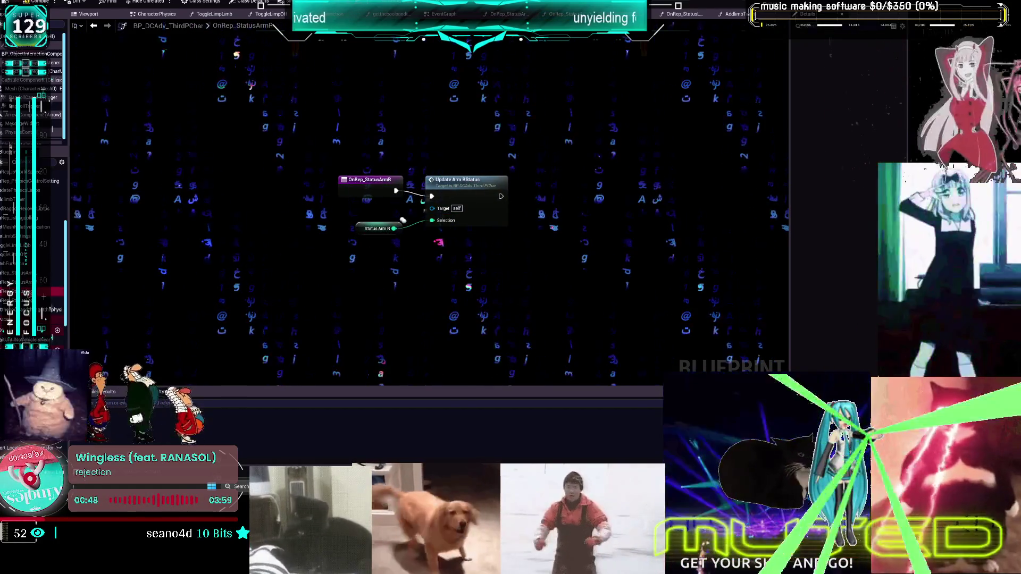
{"action": "left_click", "coordinate": [684, 14]}
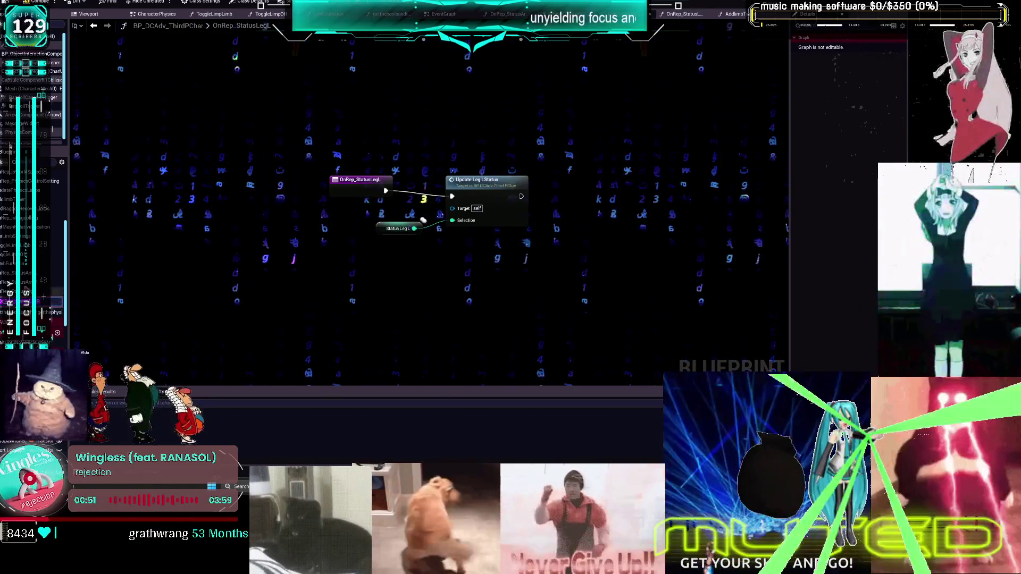
{"action": "double_click", "coordinate": [21, 300]}
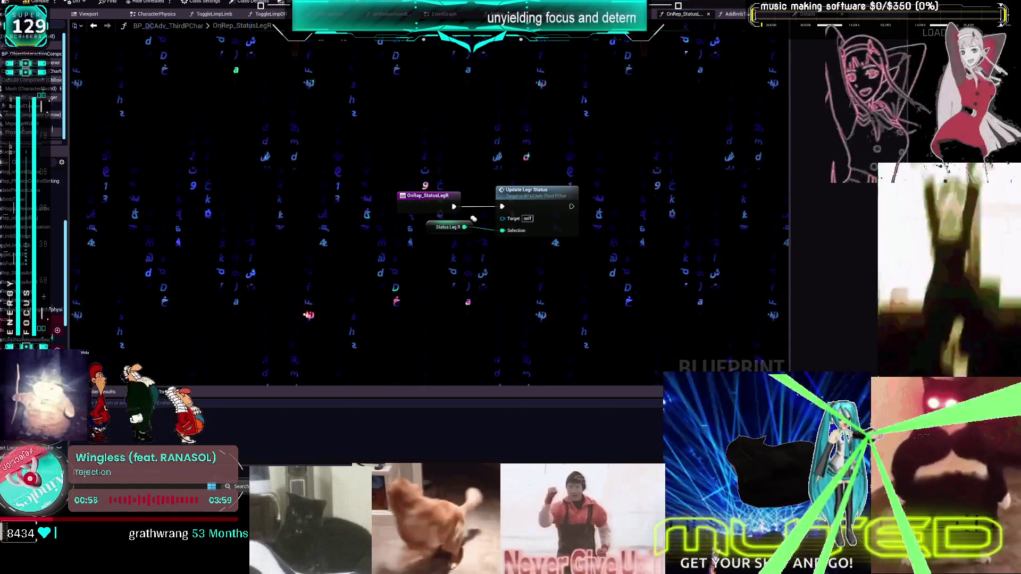
{"action": "key", "text": "alt+Tab"}
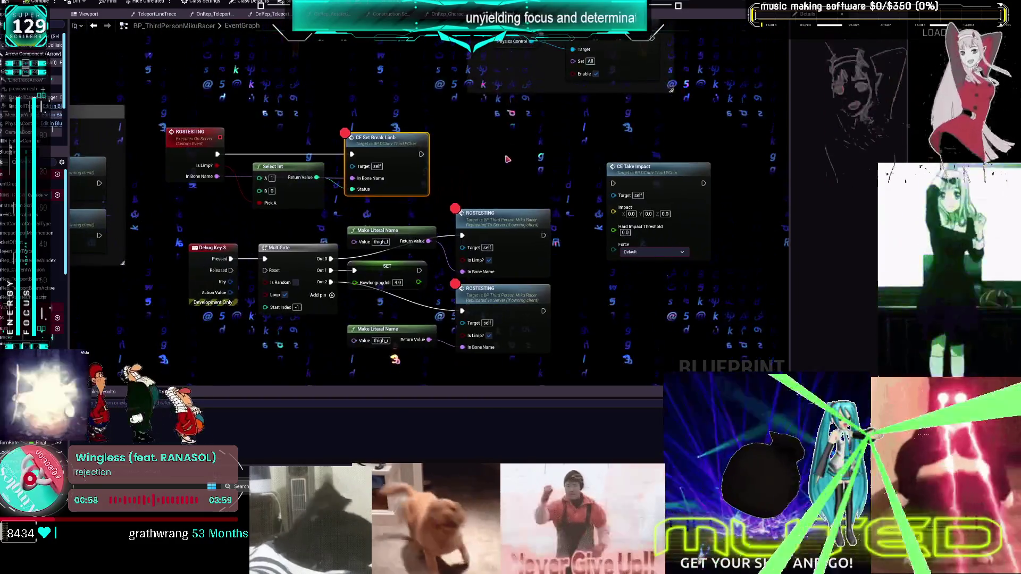
Step: Remove the breakpoints from the selected MikuRacer nodes, then end the playtest with Esc
{"action": "right_click", "coordinate": [509, 291]}
{"action": "left_click", "coordinate": [549, 244]}
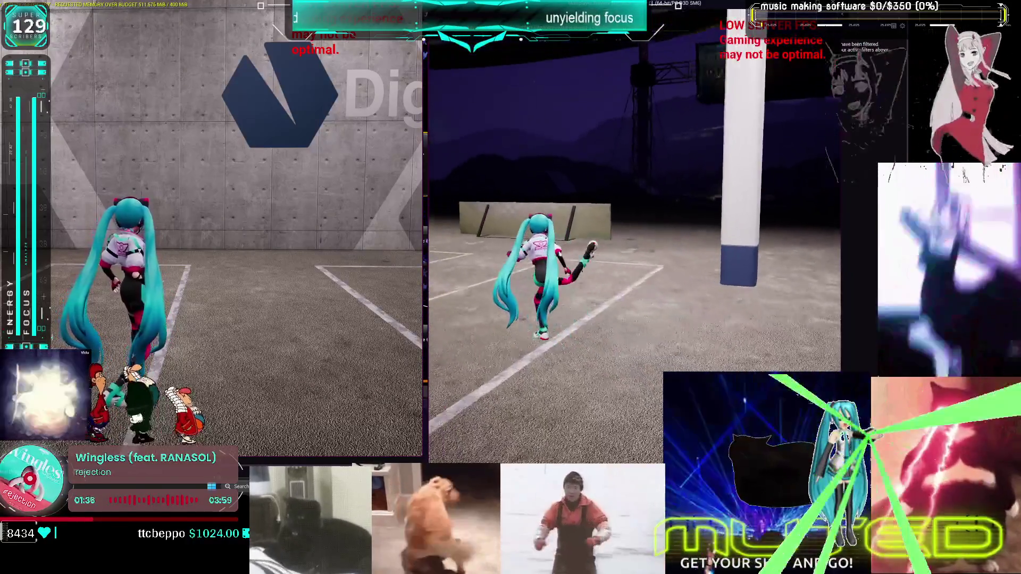
{"action": "key", "text": "Escape"}
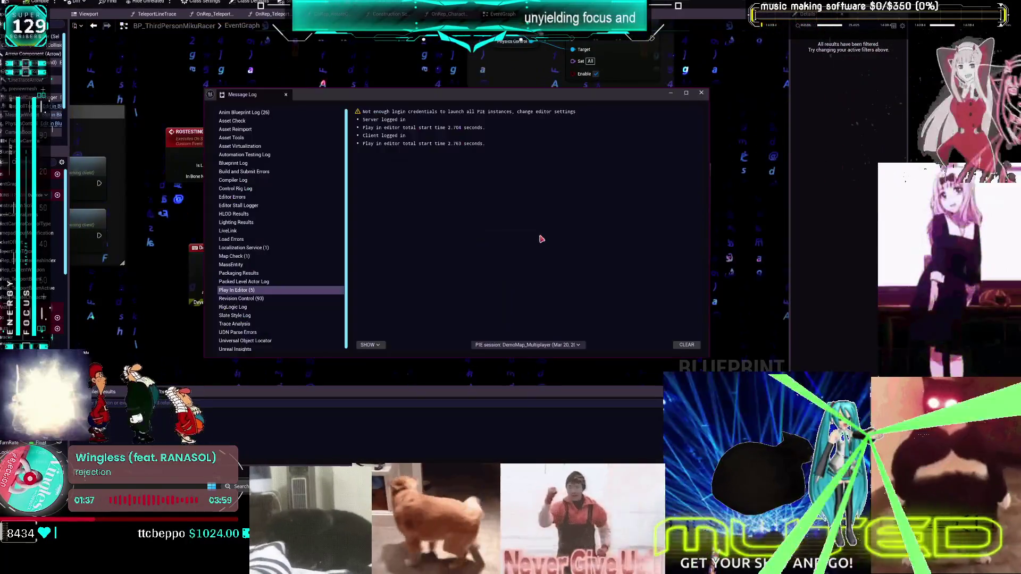
Step: Close the Message Log and toggle a breakpoint on the Howlongragdoll SET node in CharacterPhysics
{"action": "left_click", "coordinate": [701, 93]}
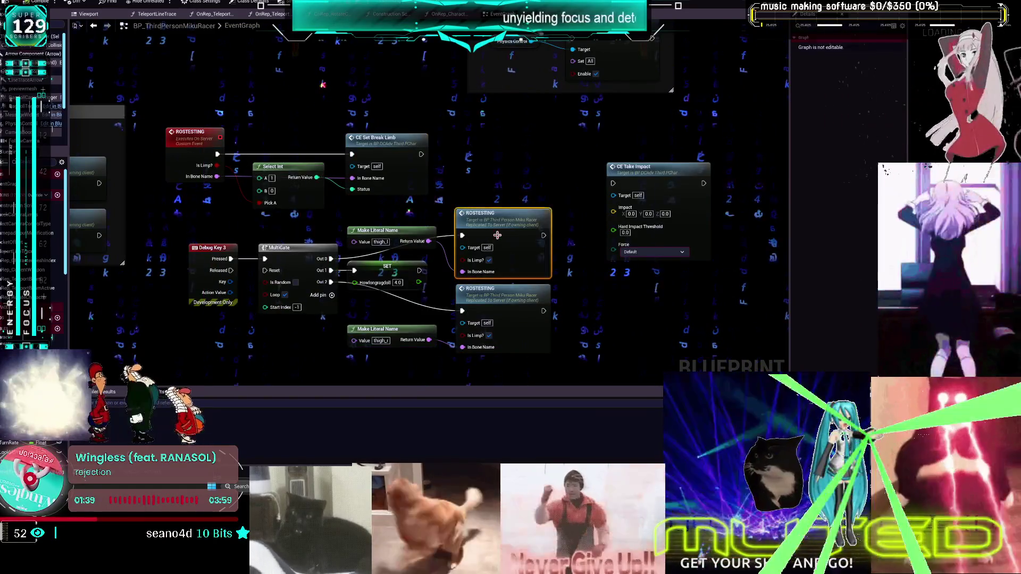
{"action": "double_click", "coordinate": [387, 138]}
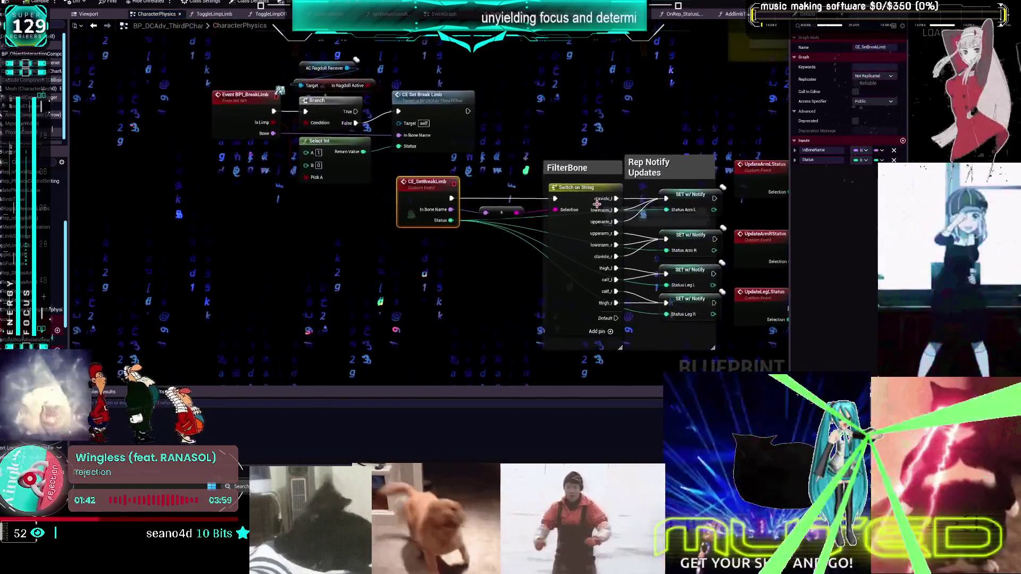
{"action": "left_click_drag", "start_coordinate": [597, 204], "coordinate": [482, 291]}
{"action": "mouse_move", "coordinate": [572, 316]}
{"action": "left_mouse_down"}
{"action": "mouse_move", "coordinate": [549, 170]}
{"action": "mouse_move", "coordinate": [519, 214]}
{"action": "mouse_move", "coordinate": [446, 169]}
{"action": "mouse_move", "coordinate": [416, 254]}
{"action": "left_mouse_up"}
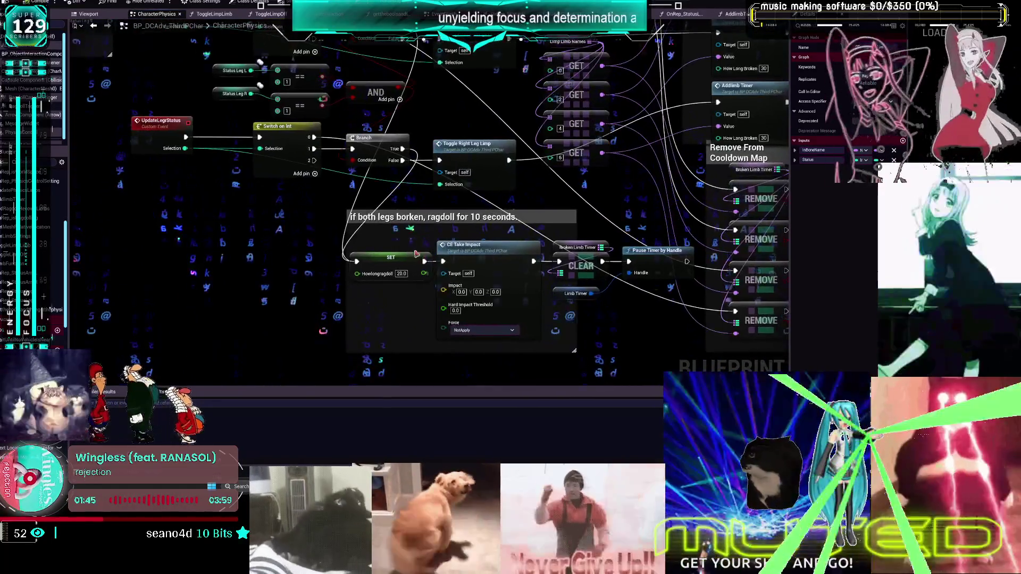
{"action": "right_click", "coordinate": [398, 268]}
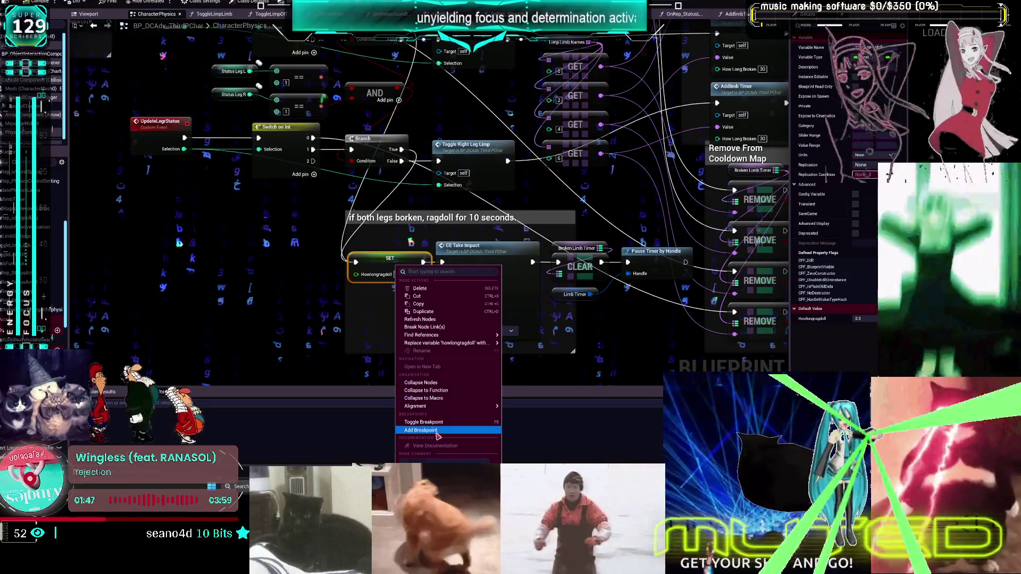
{"action": "left_click", "coordinate": [440, 420]}
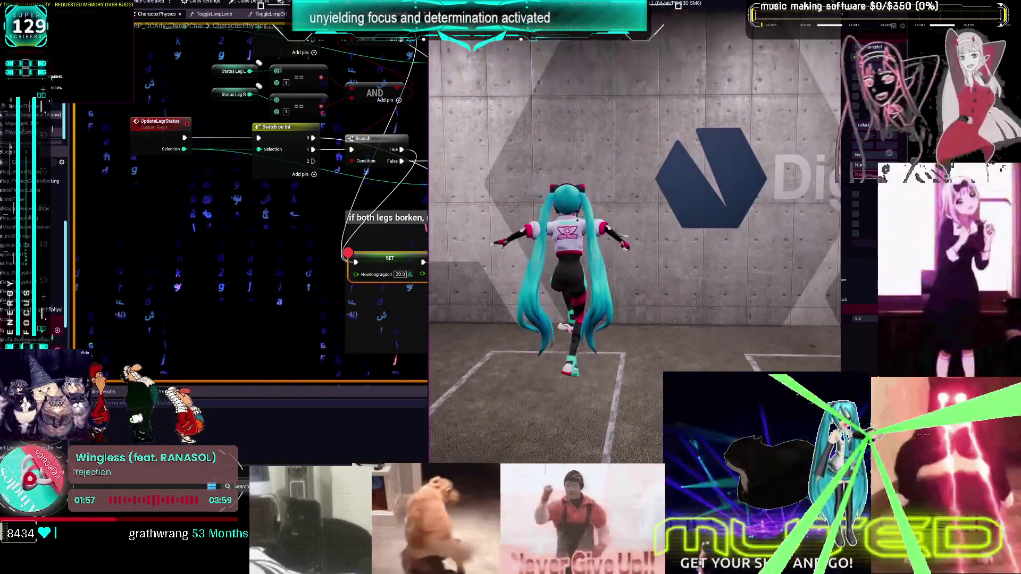
Step: Walk the character forward, end the playtest, and jump to the CE_TakeImpact event definition
{"action": "key", "text": "w"}
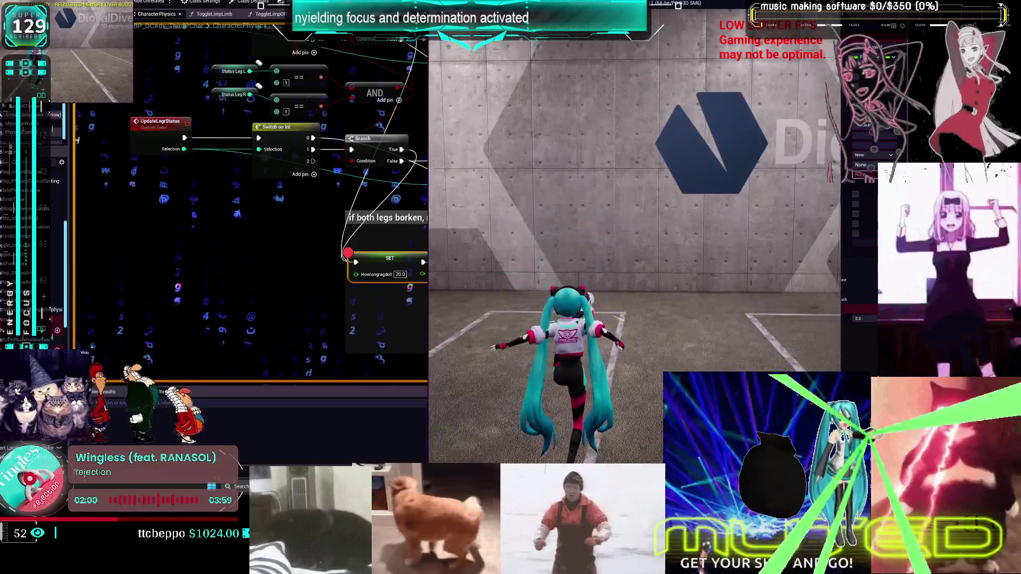
{"action": "key", "text": "Escape"}
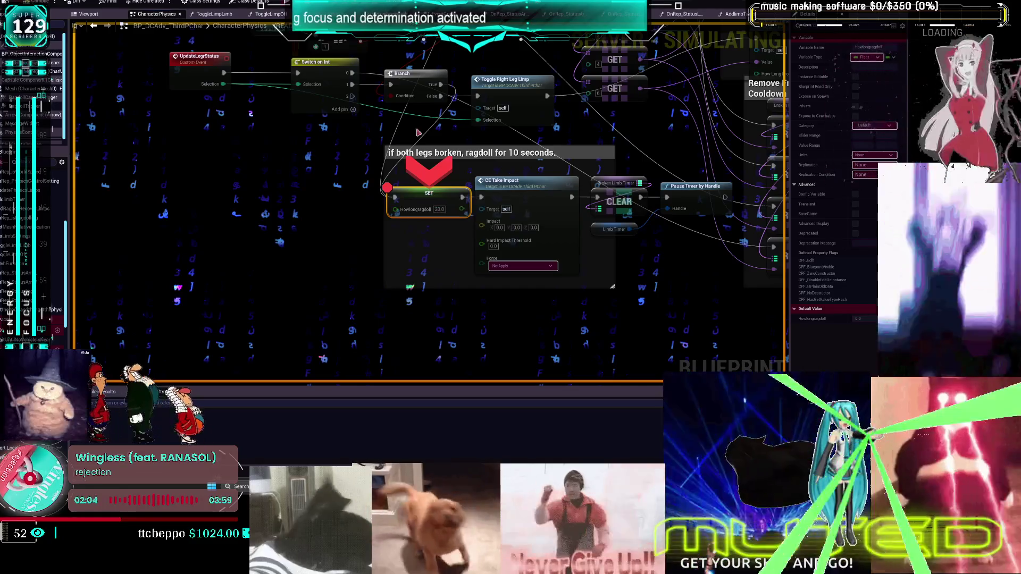
{"action": "double_click", "coordinate": [502, 181]}
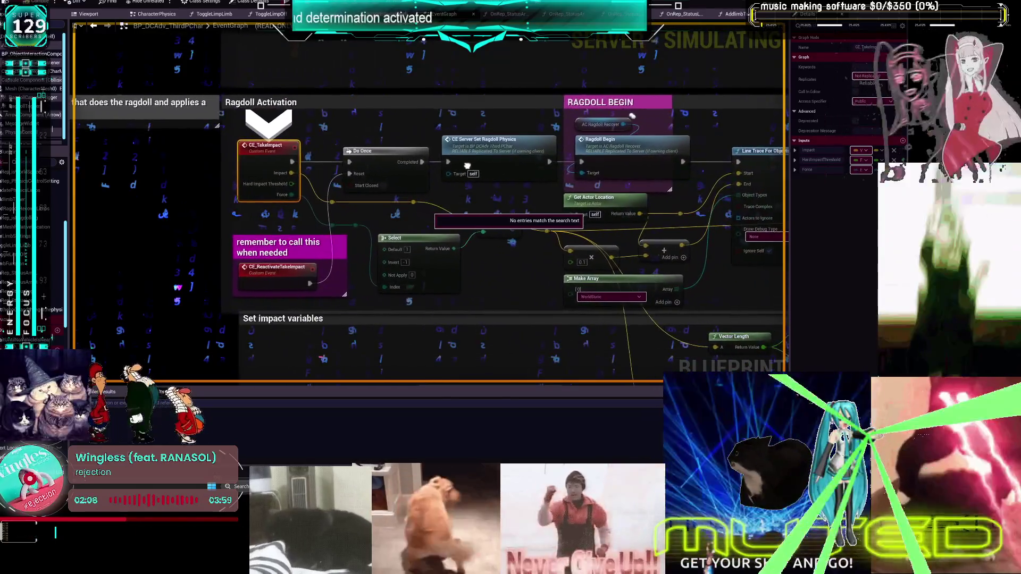
{"action": "mouse_move", "coordinate": [289, 173]}
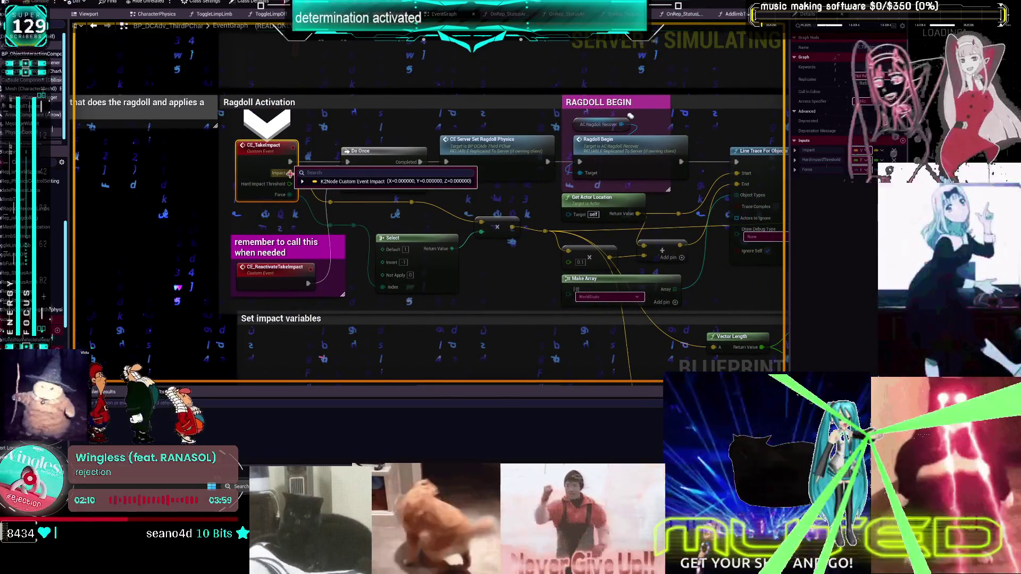
{"action": "mouse_move", "coordinate": [288, 197]}
{"action": "scroll", "coordinate": [454, 221], "scroll_direction": "down", "scroll_amount": 3}
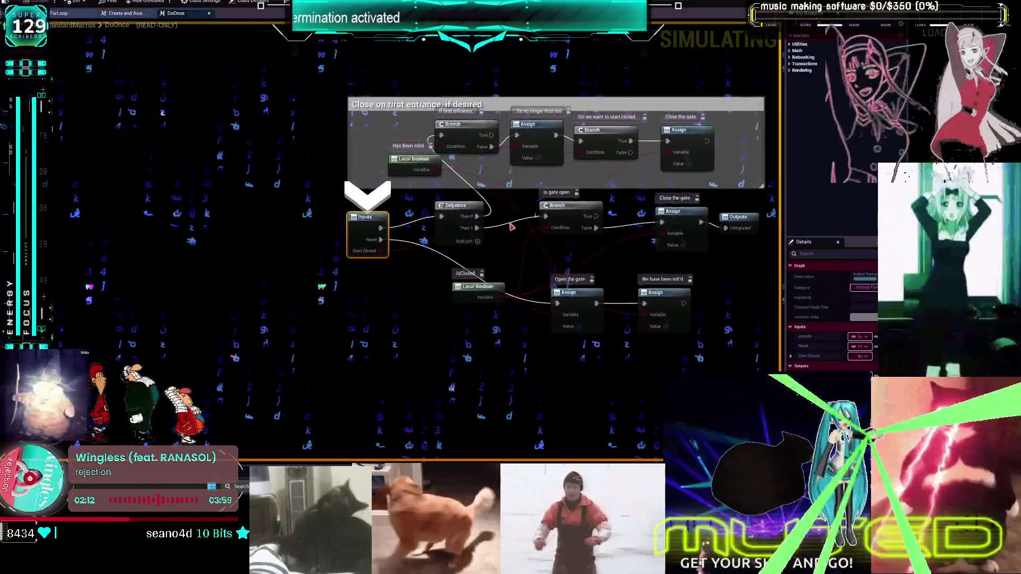
Step: Open the DoOnce macro's inner graph and find that no node can be added there
{"action": "double_click", "coordinate": [510, 224]}
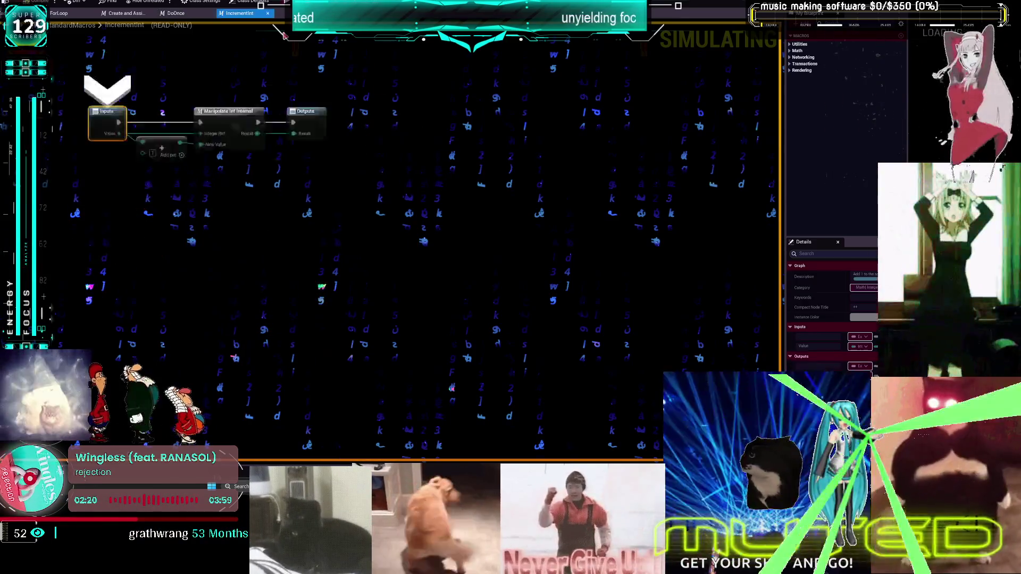
{"action": "right_click", "coordinate": [468, 186]}
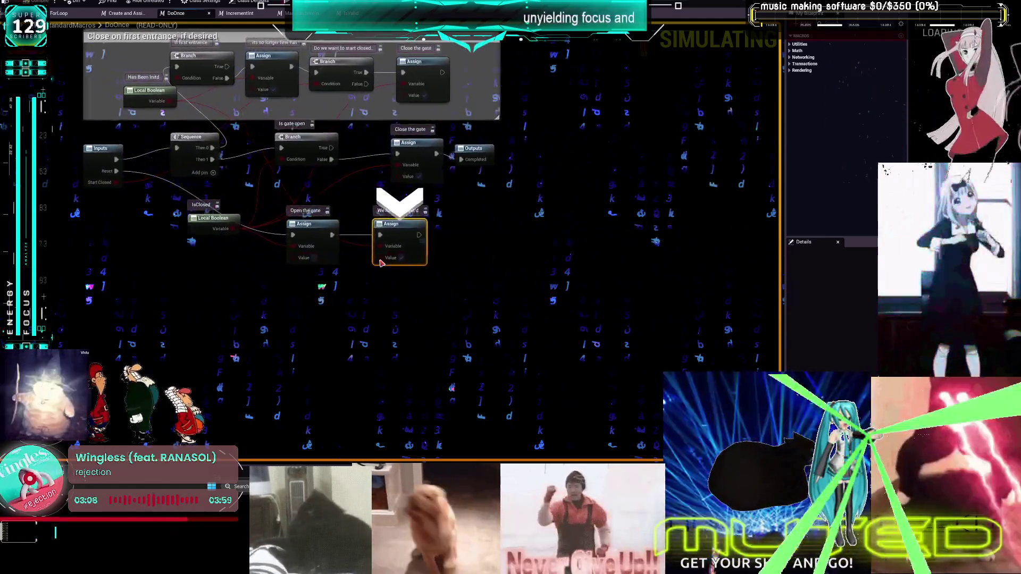
Step: Inspect the We have been init'd assign node, compare Switch Has Authority and DoOnce, then return to CharacterPhysics
{"action": "left_click", "coordinate": [381, 262]}
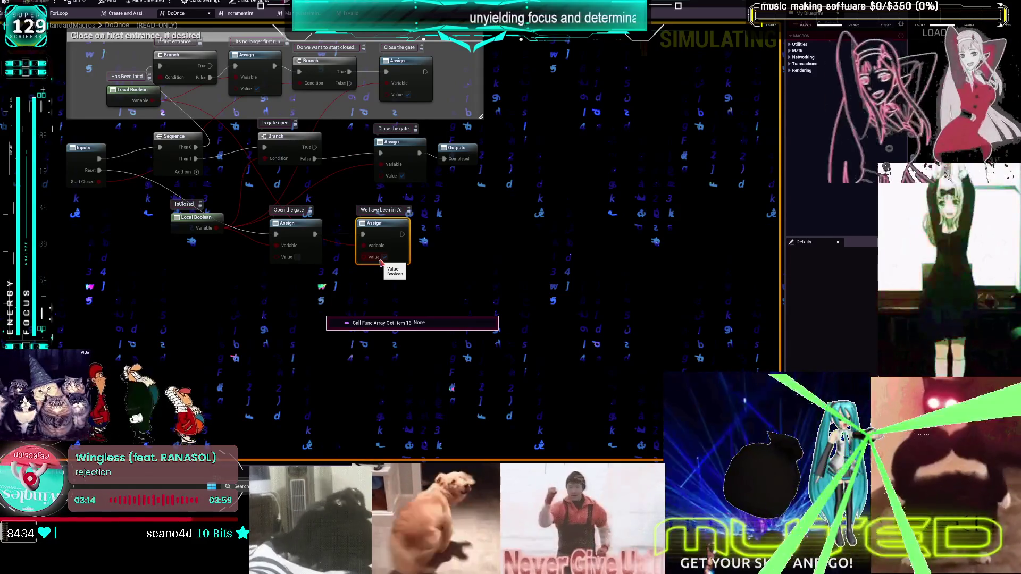
{"action": "key", "text": "alt+Left"}
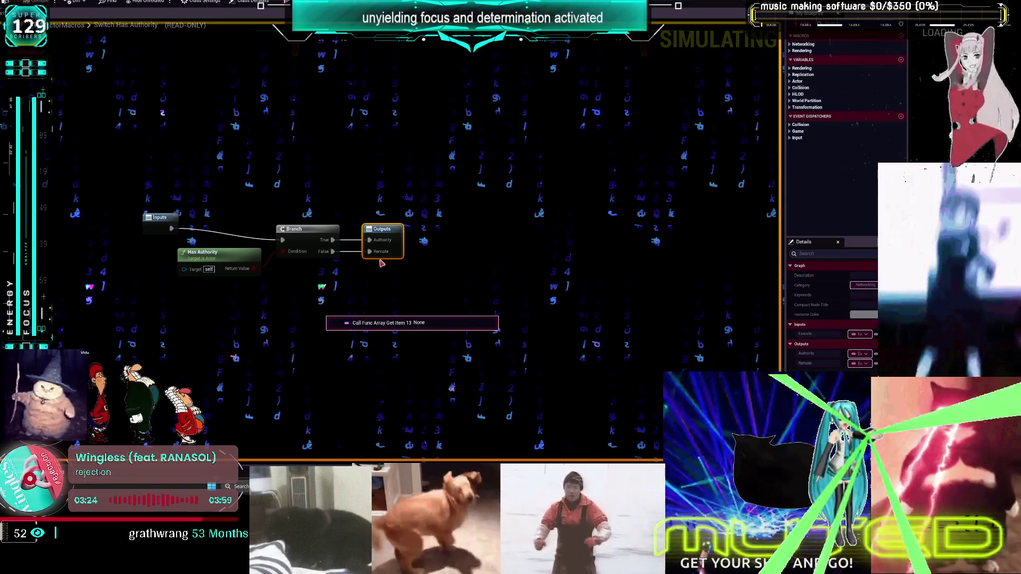
{"action": "key", "text": "alt+Right"}
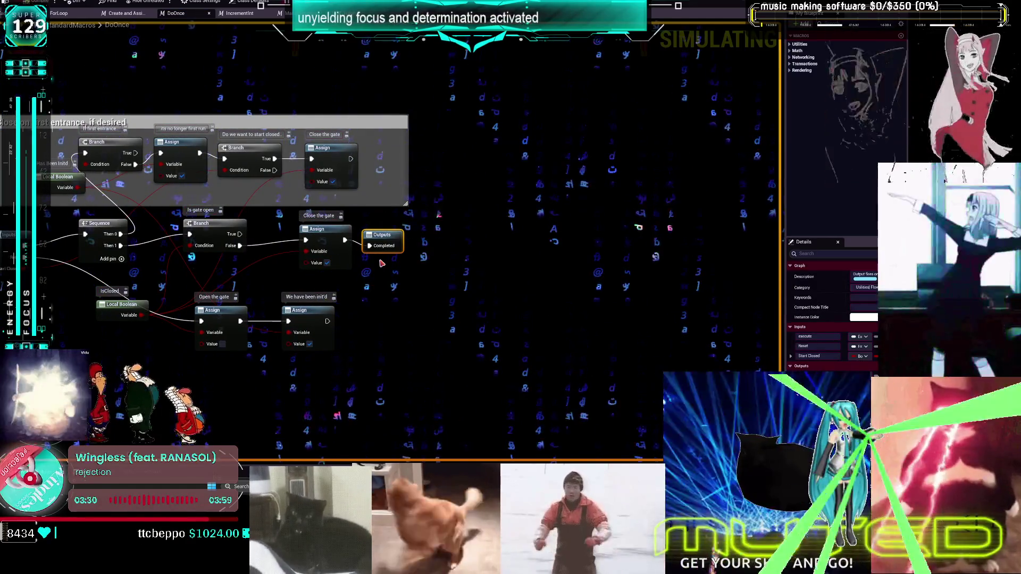
{"action": "key", "text": "alt+Left"}
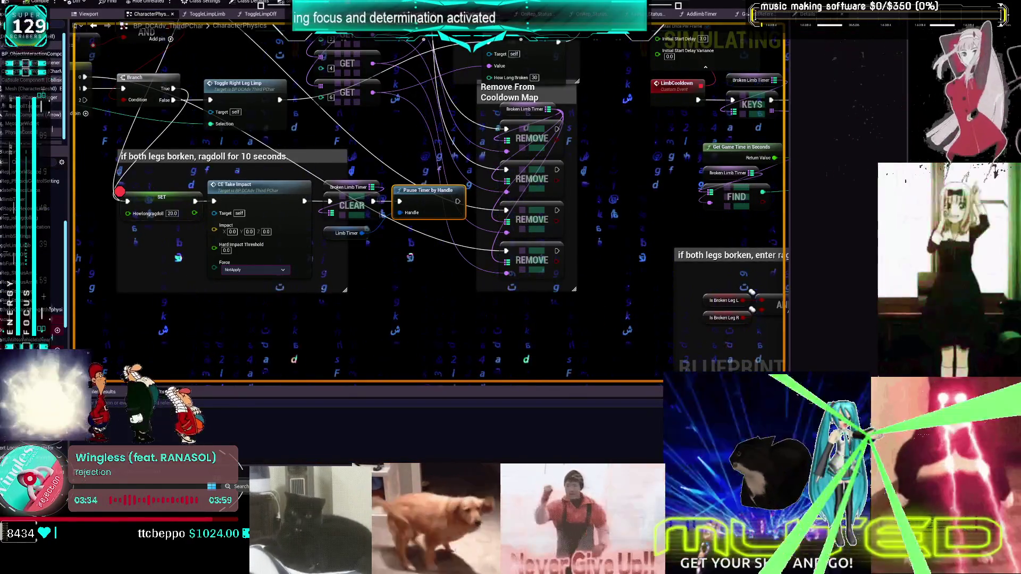
{"action": "key", "text": "alt+Tab"}
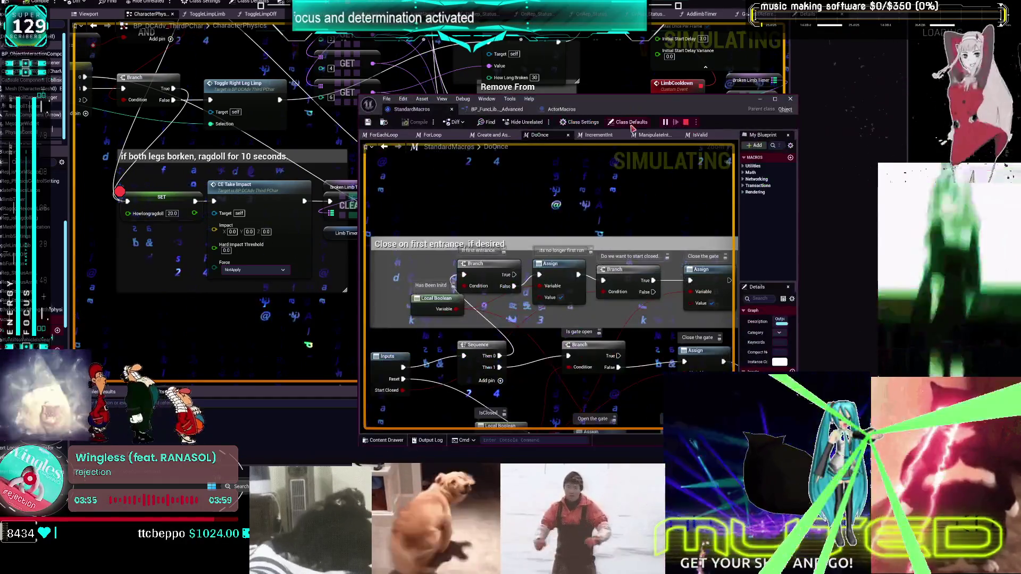
{"action": "left_click", "coordinate": [791, 100]}
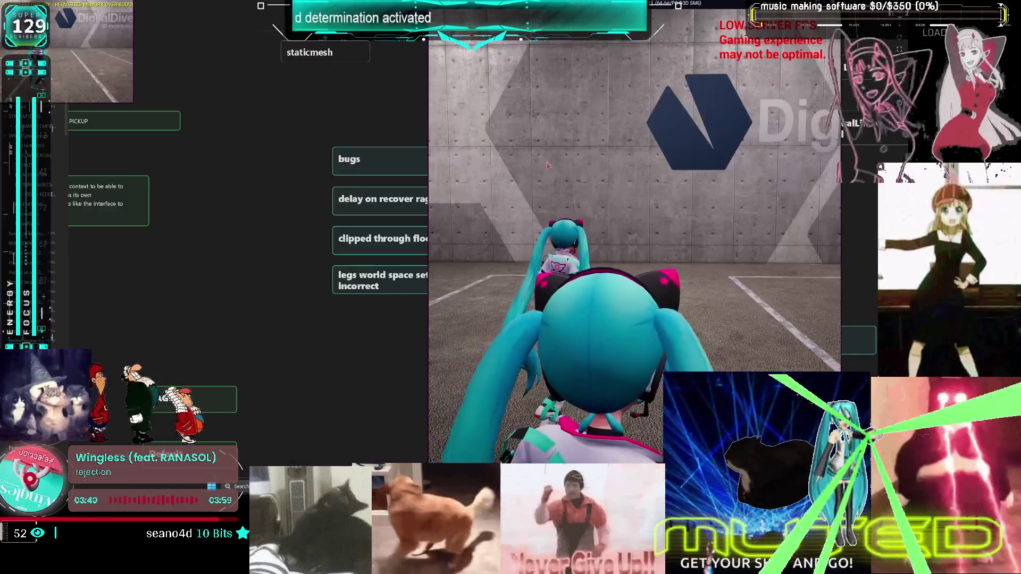
{"action": "key", "text": "w"}
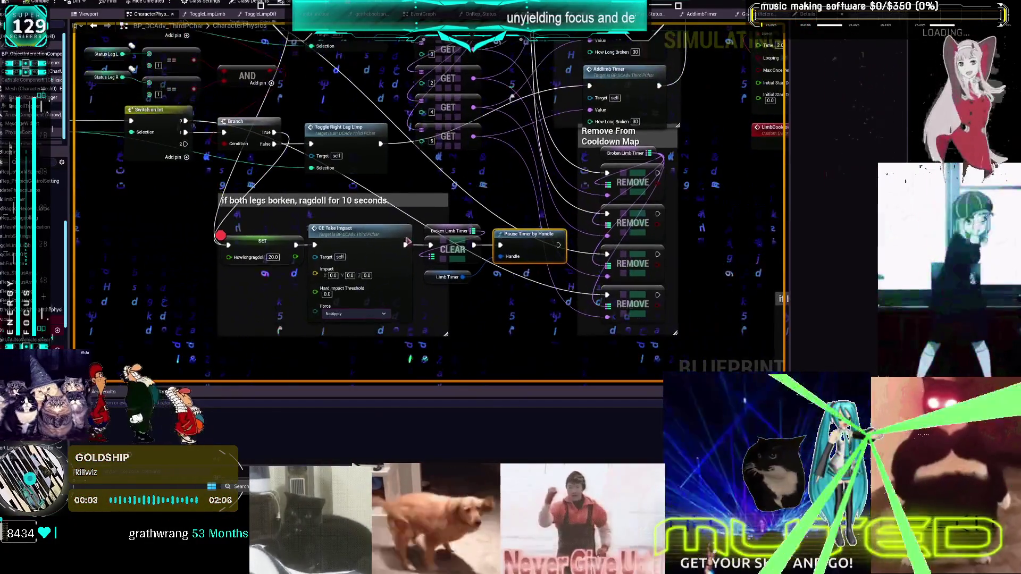
Step: Add a breakpoint to the TryEndRagdoll event and check the Howlongragdoll variable's settings
{"action": "right_click", "coordinate": [255, 253]}
{"action": "left_click", "coordinate": [276, 417]}
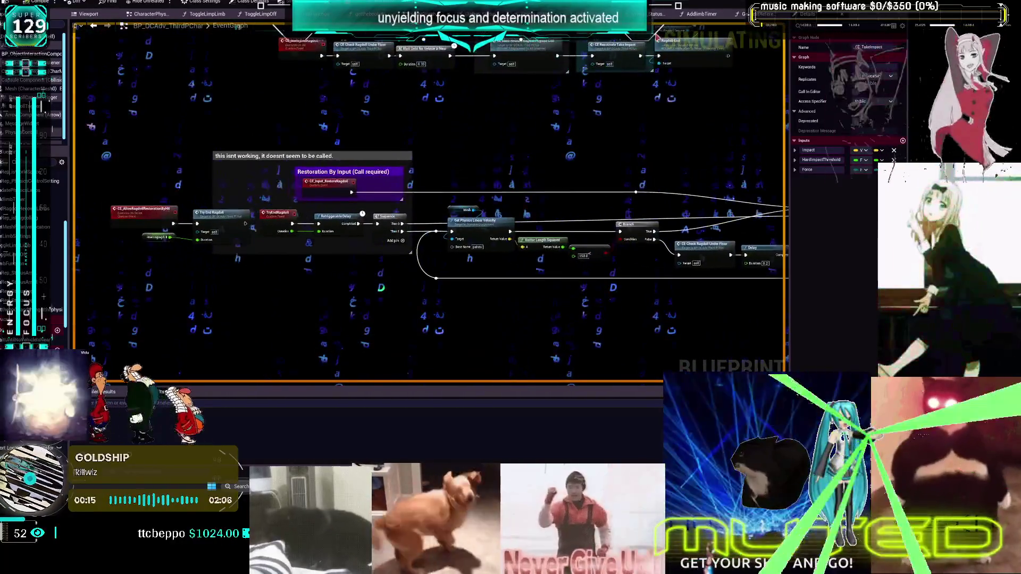
{"action": "right_click", "coordinate": [425, 206]}
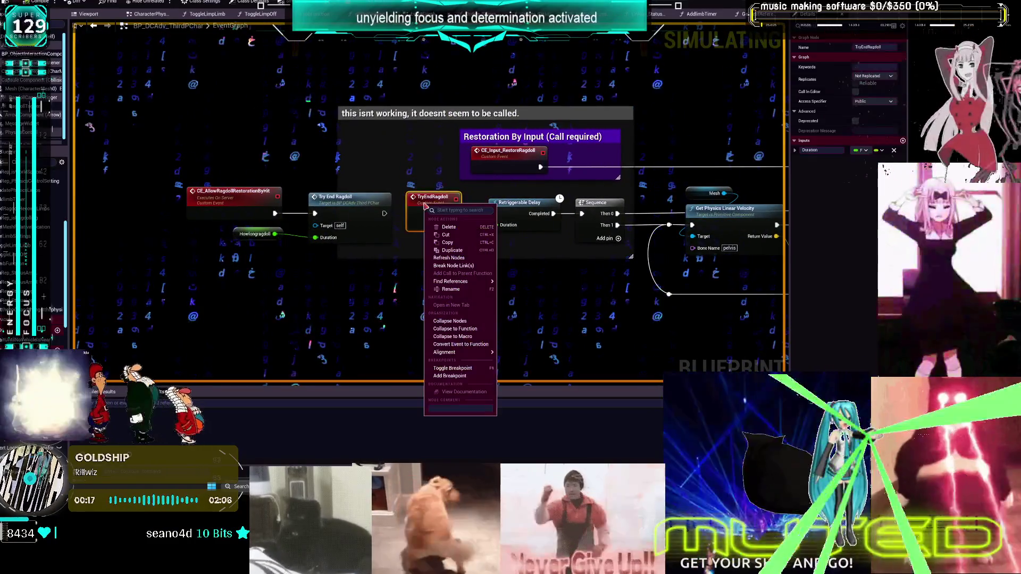
{"action": "left_click", "coordinate": [452, 377]}
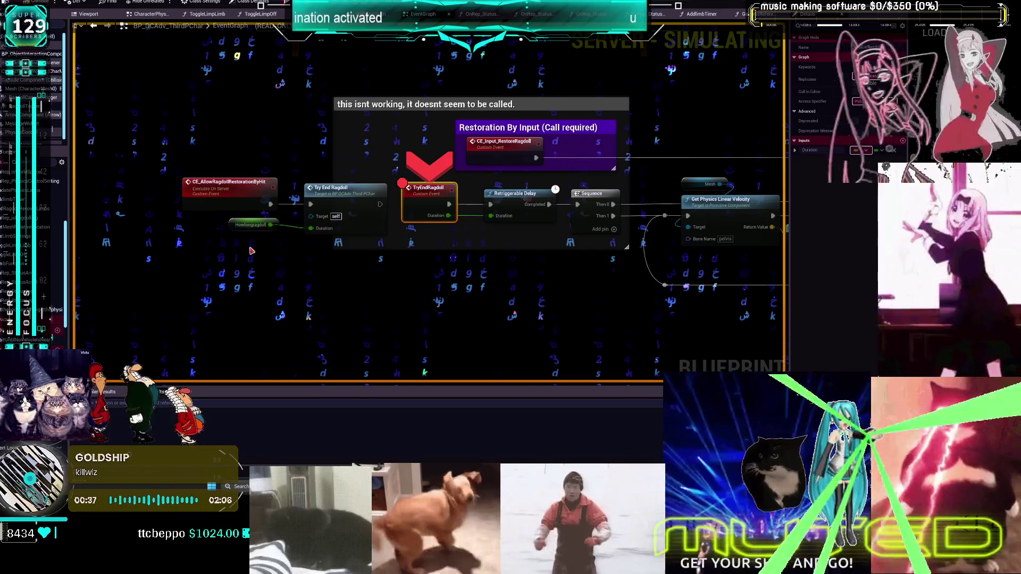
{"action": "left_click", "coordinate": [257, 229]}
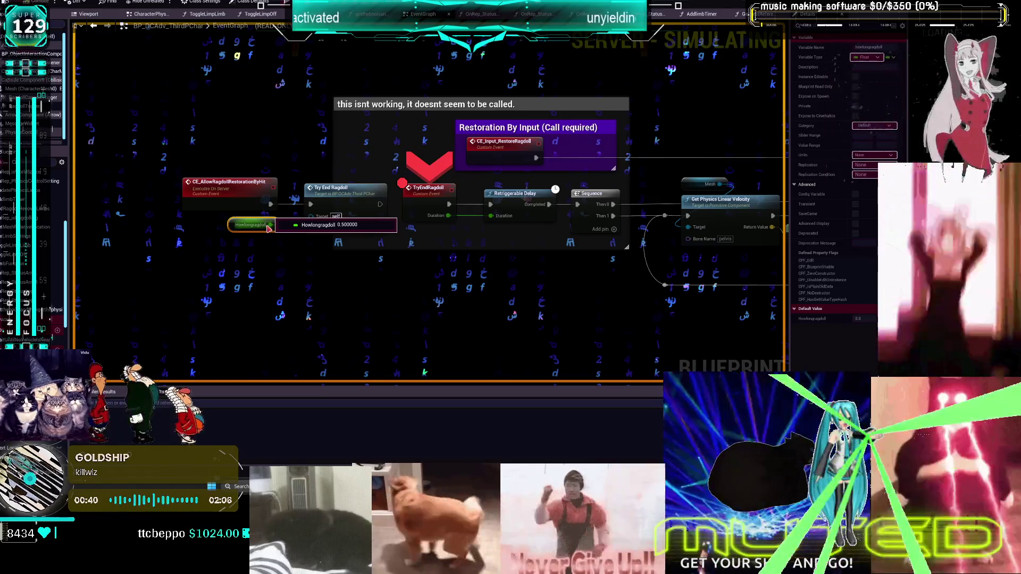
{"action": "key", "text": "Home"}
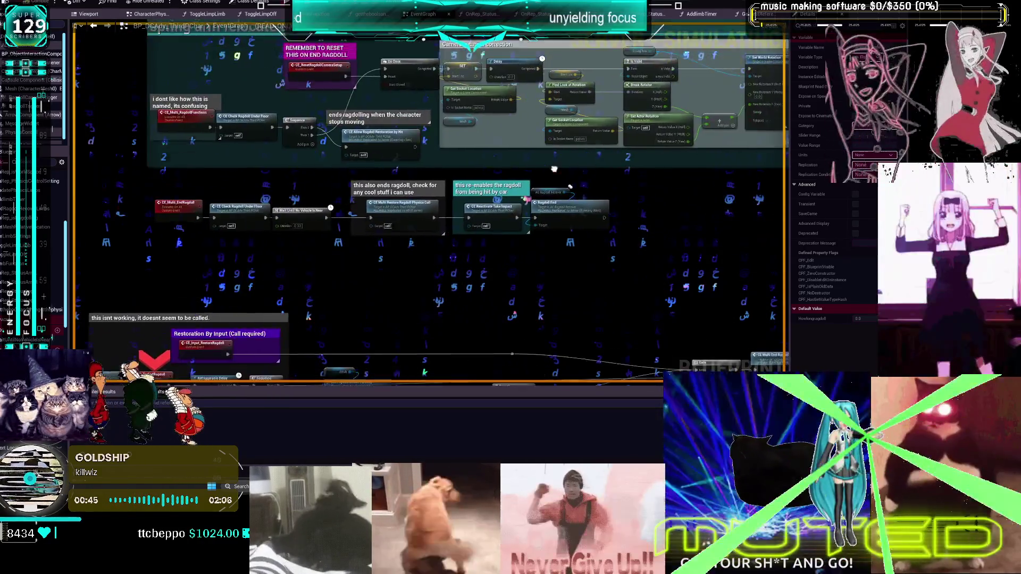
{"action": "left_click_drag", "start_coordinate": [554, 168], "coordinate": [418, 251]}
{"action": "scroll", "coordinate": [456, 175], "scroll_direction": "up", "scroll_amount": 2}
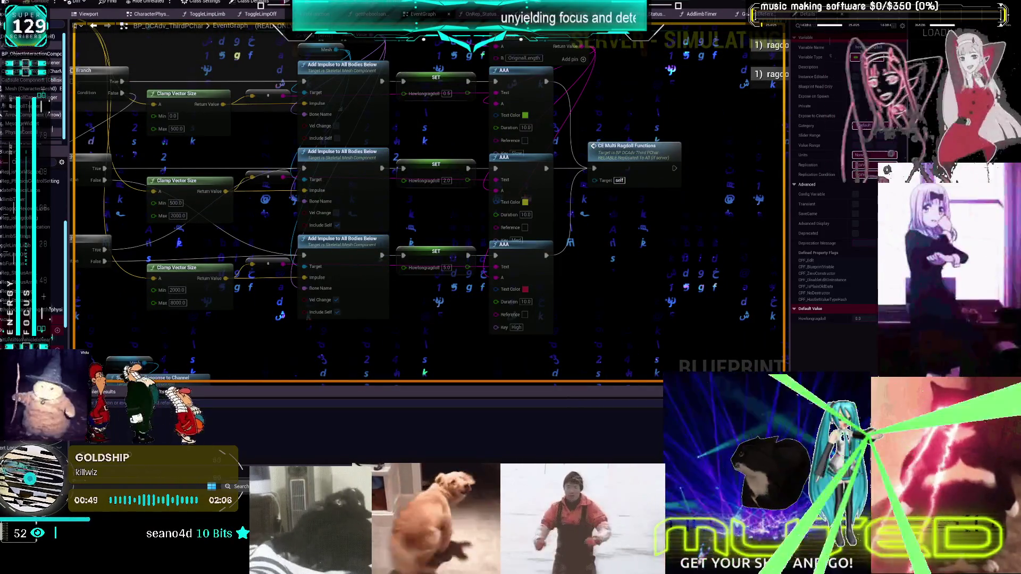
{"action": "key", "text": "alt+Tab"}
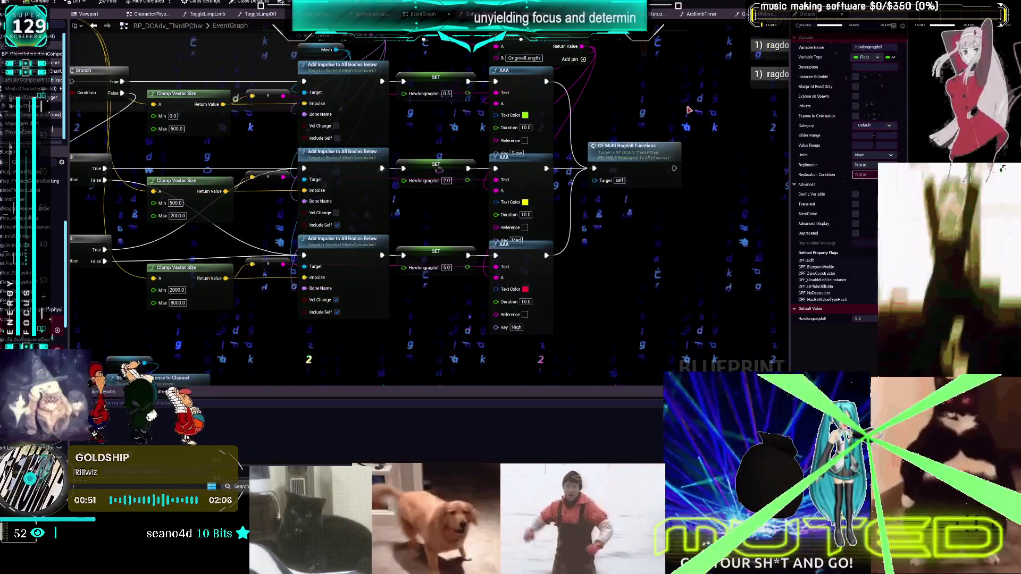
{"action": "key", "text": "alt+Tab"}
{"action": "left_click_drag", "start_coordinate": [510, 210], "coordinate": [501, 273]}
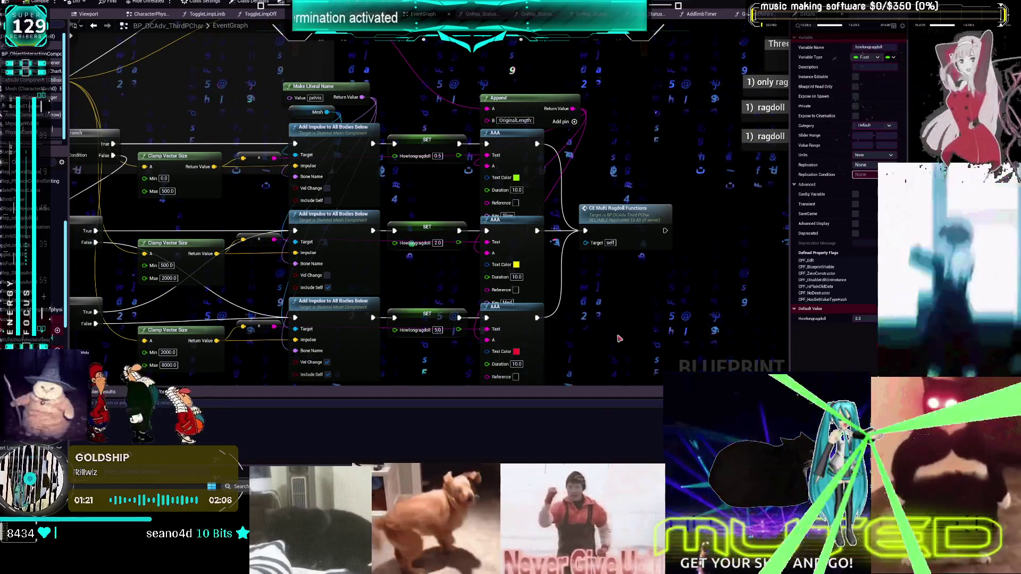
Step: Move the SET, AAA and Append nodes up and to the right, out of the way
{"action": "scroll", "coordinate": [504, 318], "scroll_direction": "down", "scroll_amount": 1}
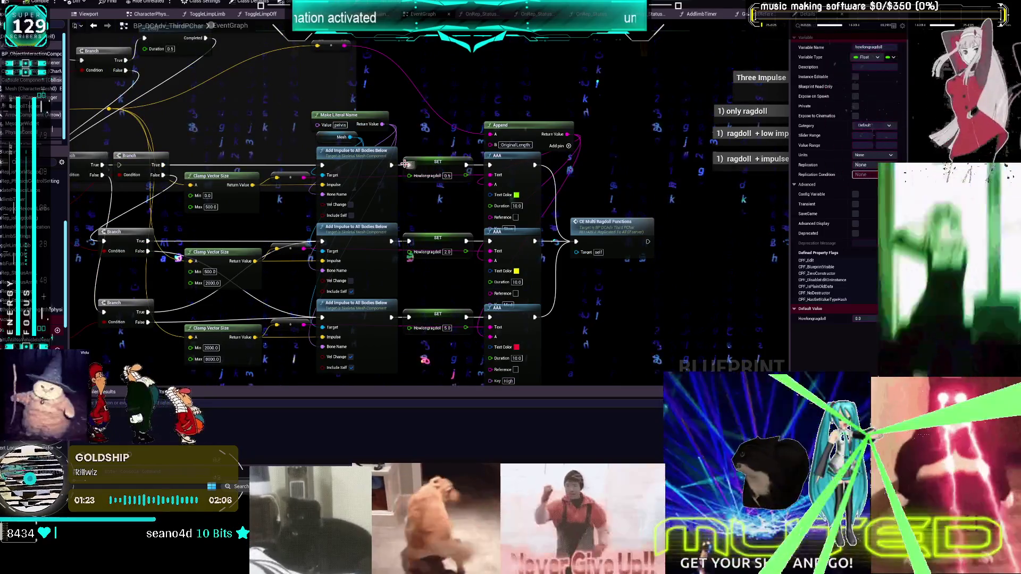
{"action": "scroll", "coordinate": [546, 187], "scroll_direction": "down", "scroll_amount": 1}
{"action": "mouse_move", "coordinate": [421, 367]}
{"action": "left_mouse_down"}
{"action": "mouse_move", "coordinate": [495, 223]}
{"action": "mouse_move", "coordinate": [514, 158]}
{"action": "left_mouse_up"}
{"action": "mouse_move", "coordinate": [512, 133]}
{"action": "left_mouse_down"}
{"action": "mouse_move", "coordinate": [500, 37]}
{"action": "mouse_move", "coordinate": [499, 63]}
{"action": "left_mouse_up"}
{"action": "left_click_drag", "start_coordinate": [497, 184], "coordinate": [574, 179]}
Step: Connect all three Add Impulse exec outputs to CE Multi Ragdoll Functions
{"action": "mouse_move", "coordinate": [379, 216]}
{"action": "left_mouse_down"}
{"action": "mouse_move", "coordinate": [520, 282]}
{"action": "mouse_move", "coordinate": [536, 269]}
{"action": "mouse_move", "coordinate": [536, 280]}
{"action": "left_mouse_up"}
{"action": "left_click_drag", "start_coordinate": [379, 280], "coordinate": [537, 283]}
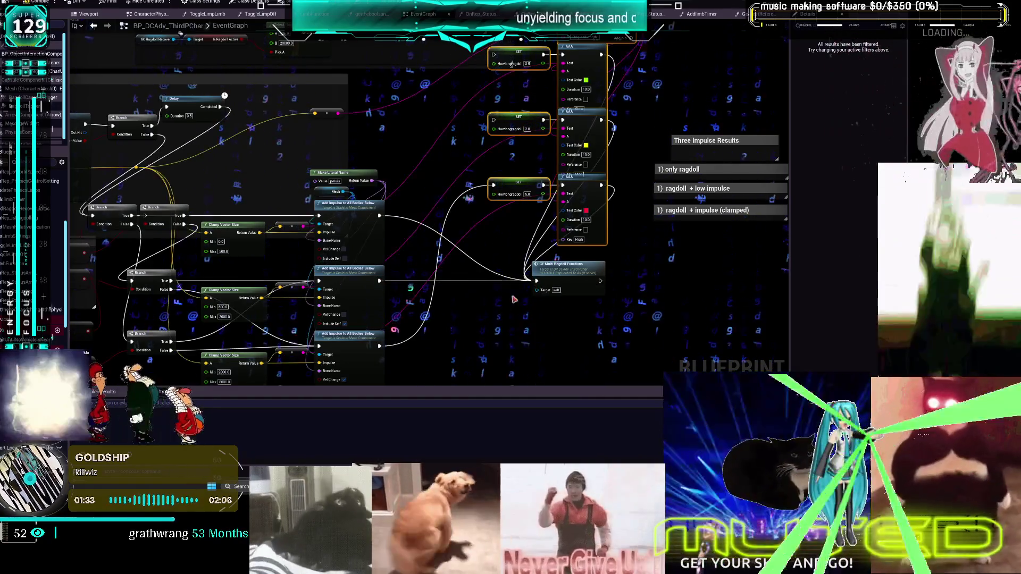
{"action": "left_click_drag", "start_coordinate": [380, 346], "coordinate": [536, 281]}
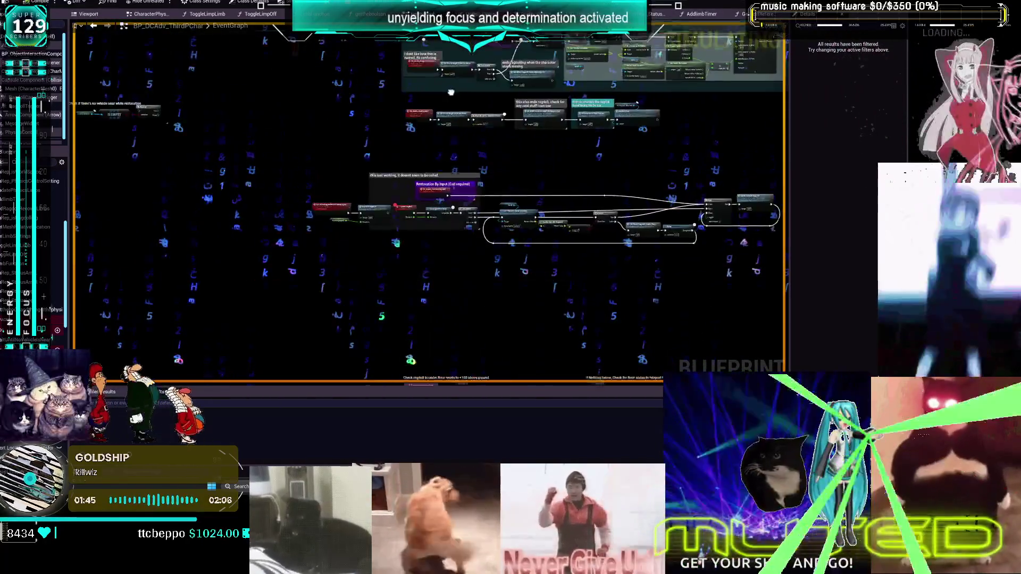
Step: Leave the TryEndRagdoll node unchanged, start Play in Editor, and run the character forward with W
{"action": "right_click", "coordinate": [384, 228]}
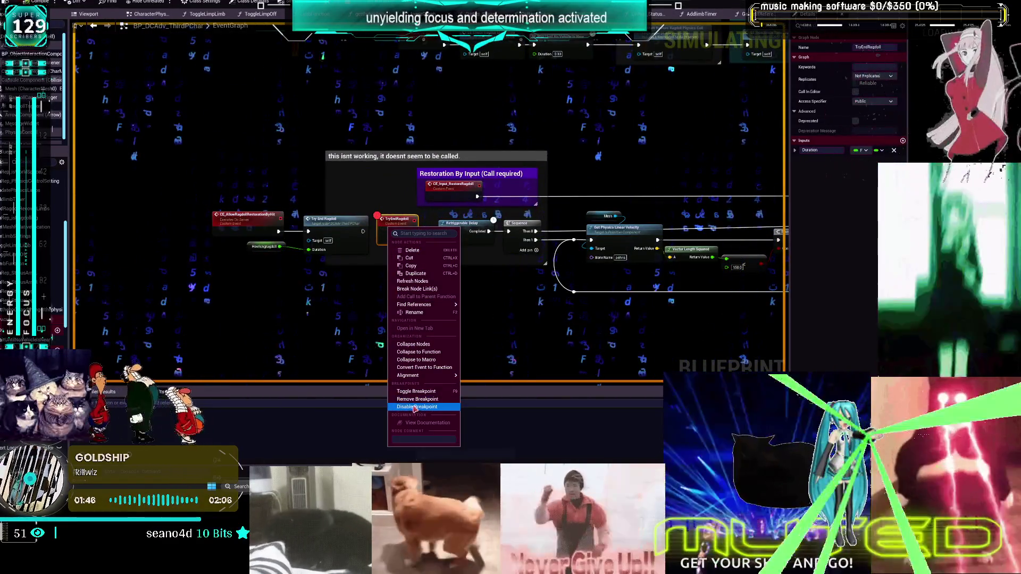
{"action": "key", "text": "Escape"}
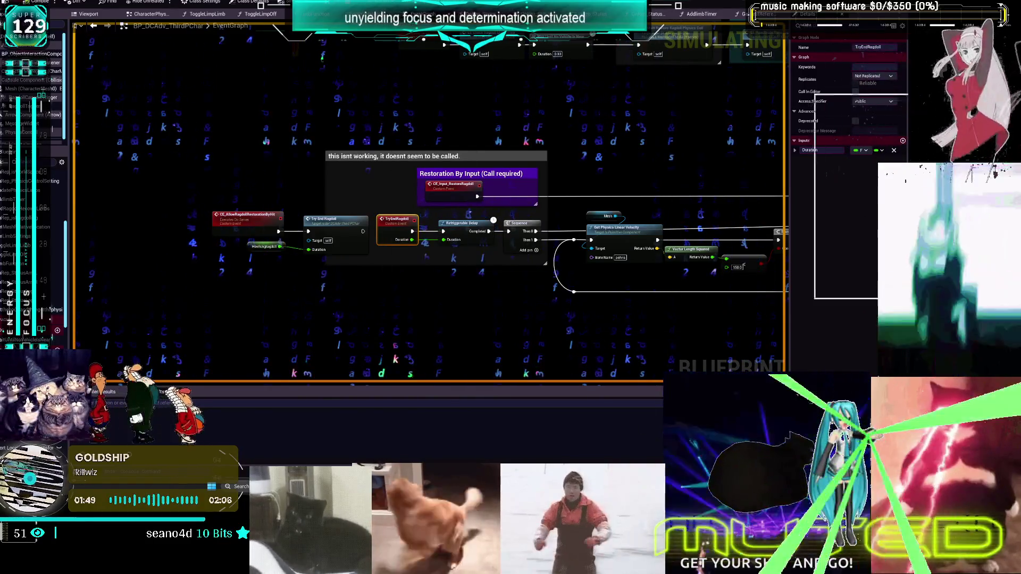
{"action": "key", "text": "alt+Tab"}
{"action": "key", "text": "w"}
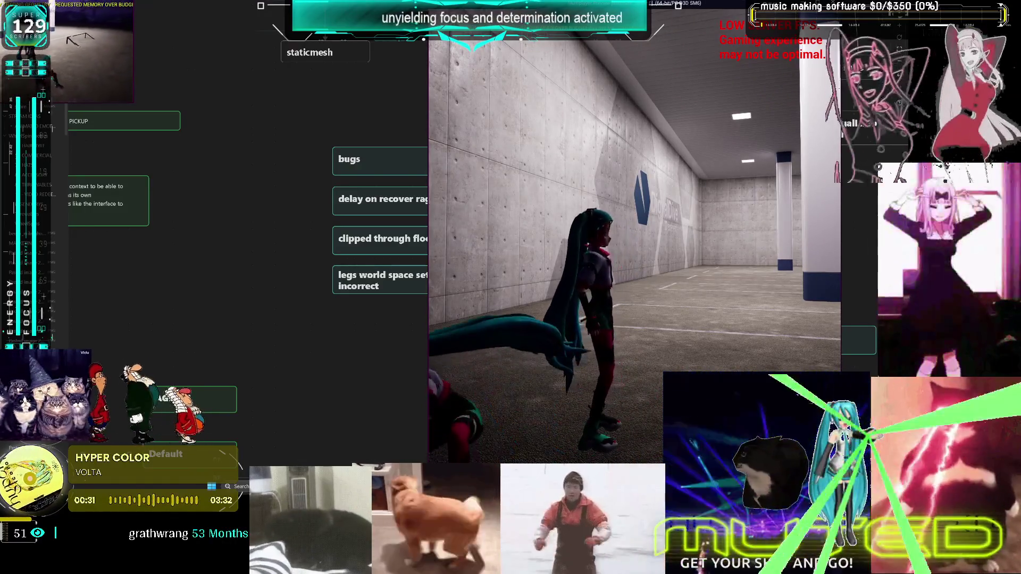
Step: Stop the play session, delete the delay-on-recover note and shift the clipped-through-floor note up
{"action": "key", "text": "Escape"}
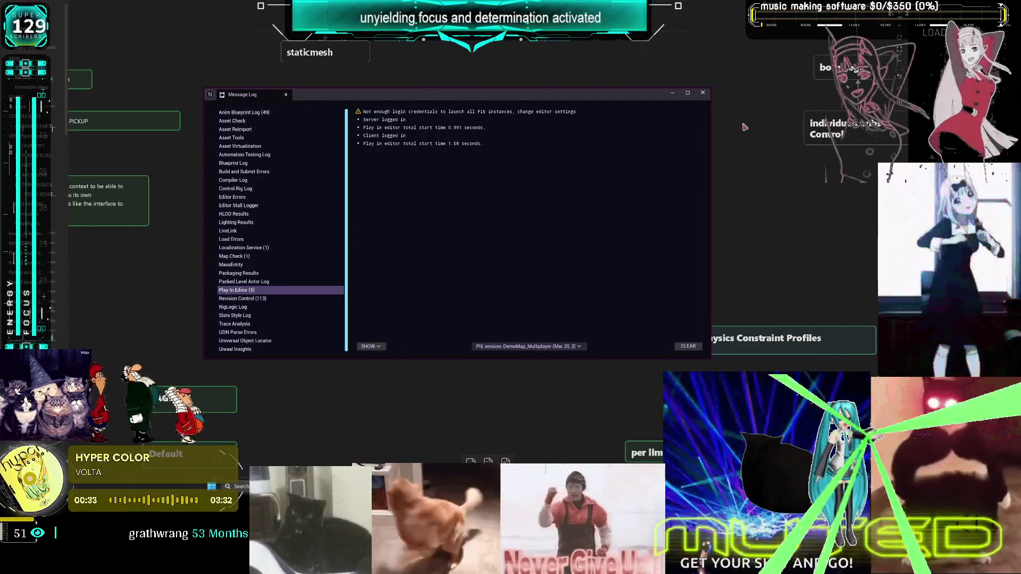
{"action": "left_click", "coordinate": [703, 93]}
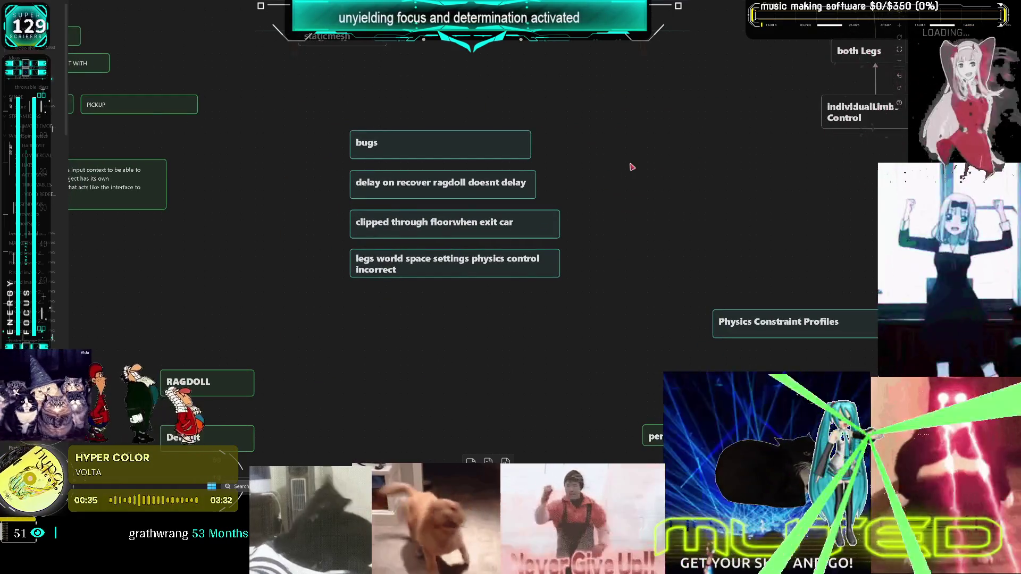
{"action": "left_click_drag", "start_coordinate": [581, 183], "coordinate": [332, 183]}
{"action": "key", "text": "Delete"}
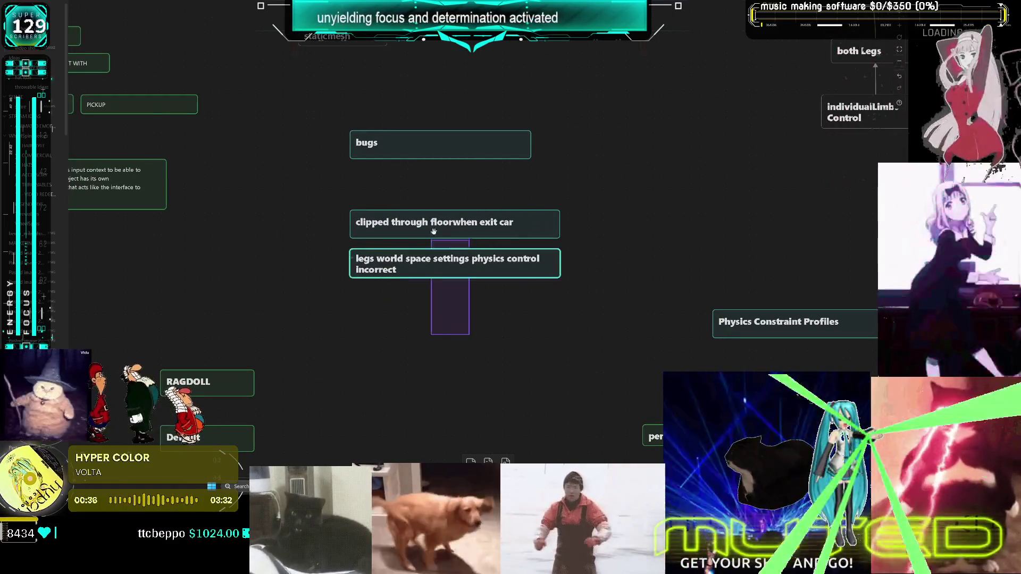
{"action": "mouse_move", "coordinate": [448, 224]}
{"action": "left_mouse_down"}
{"action": "mouse_move", "coordinate": [440, 199]}
{"action": "mouse_move", "coordinate": [449, 199]}
{"action": "left_mouse_up"}
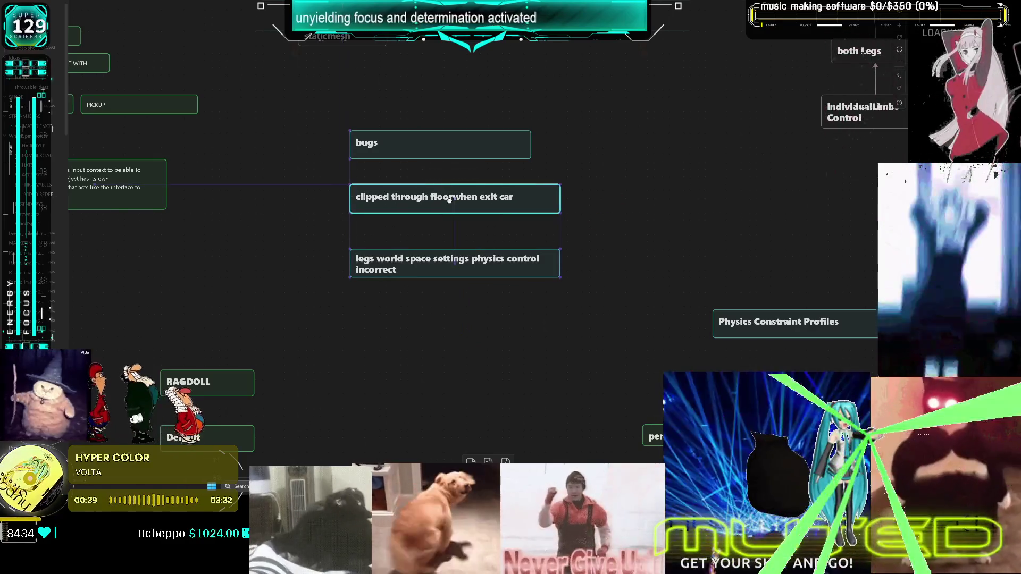
{"action": "key", "text": "alt+Tab"}
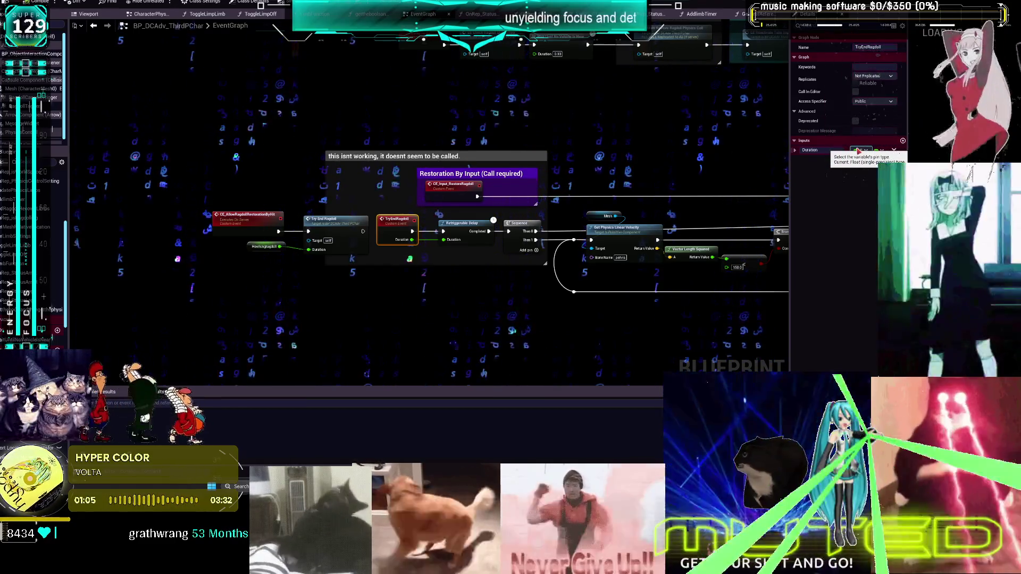
Step: Add a comment 'check this value later' around the 150.0 threshold node and stretch it taller
{"action": "left_click_drag", "start_coordinate": [685, 268], "coordinate": [443, 259]}
{"action": "scroll", "coordinate": [443, 259], "scroll_direction": "up", "scroll_amount": 2}
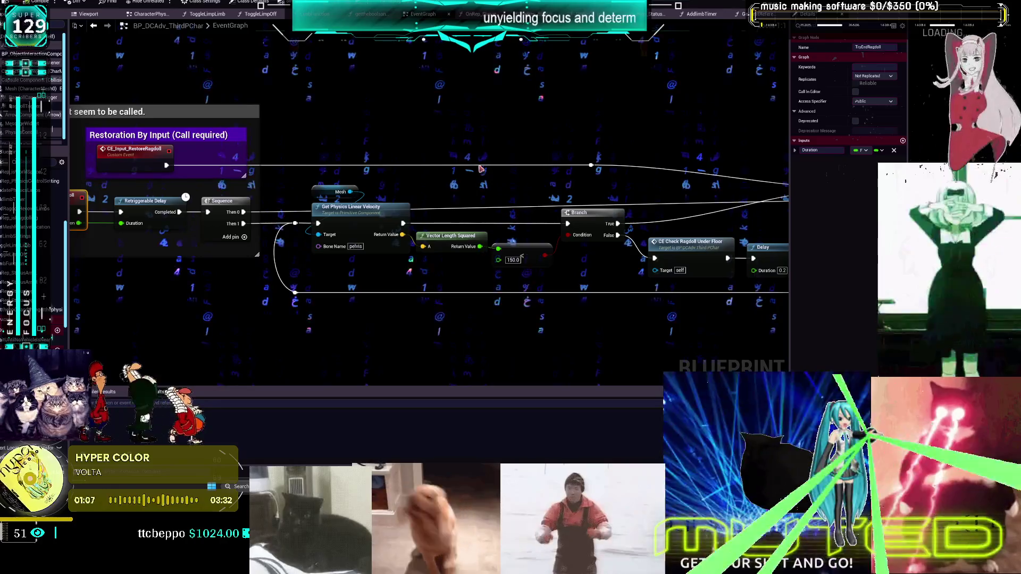
{"action": "left_click", "coordinate": [514, 260]}
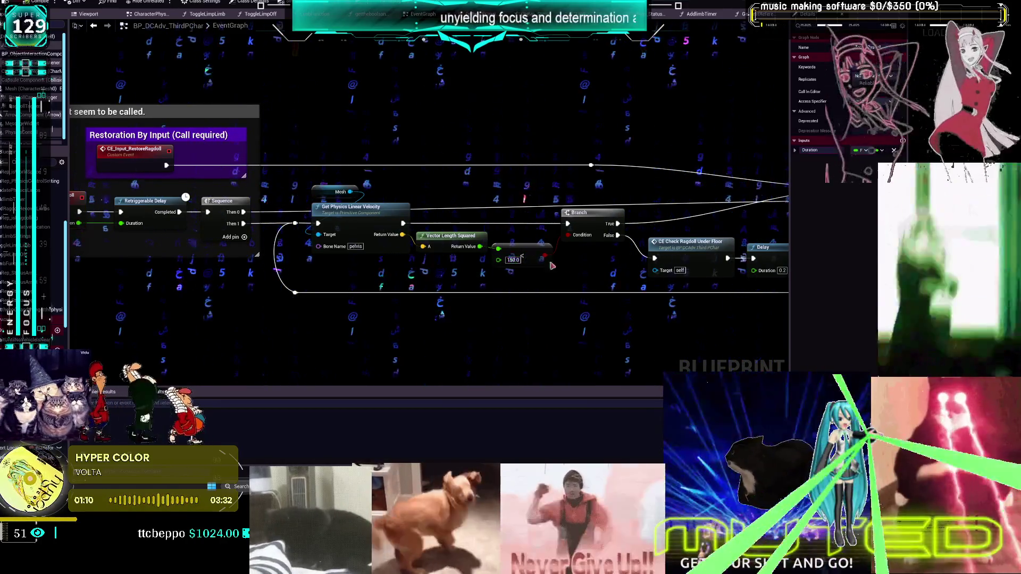
{"action": "type", "text": "c"}
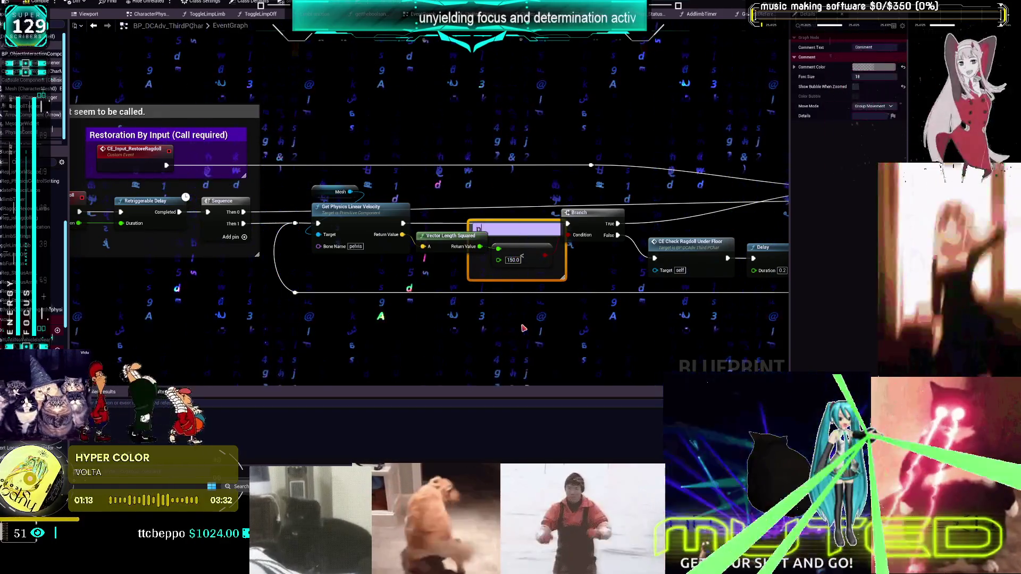
{"action": "type", "text": "robably should be"}
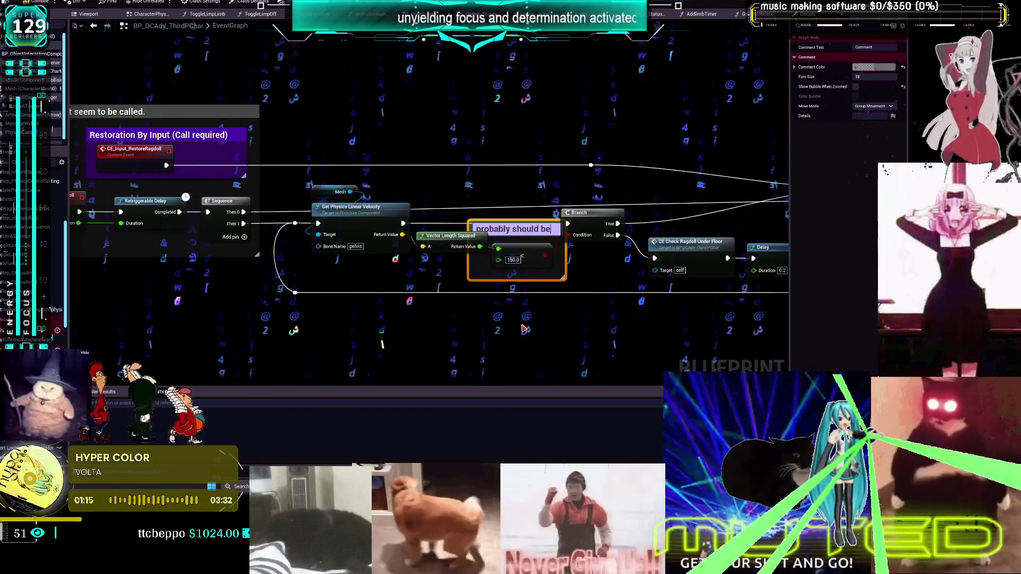
{"action": "type", "text": " e"}
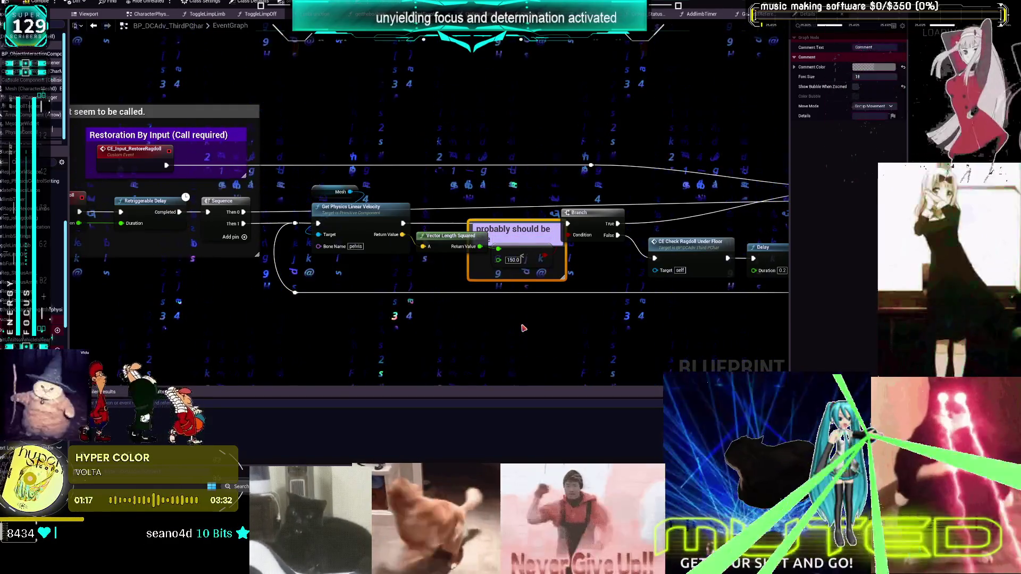
{"action": "key", "text": "BackSpace"}
{"action": "key", "text": "BackSpace"}
{"action": "key", "text": "BackSpace"}
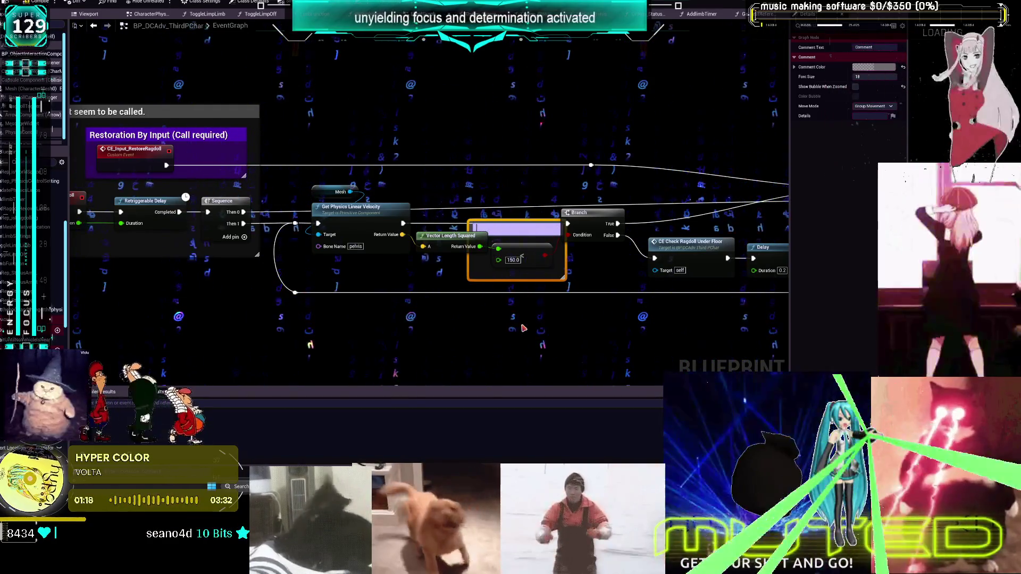
{"action": "type", "text": "check this vla"}
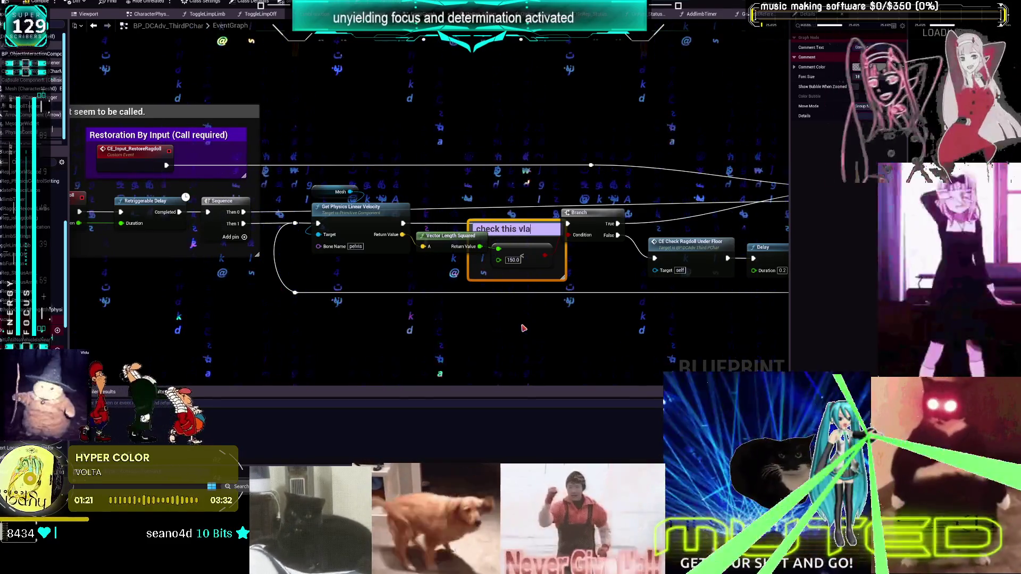
{"action": "key", "text": "BackSpace"}
{"action": "key", "text": "BackSpace"}
{"action": "type", "text": "alue later"}
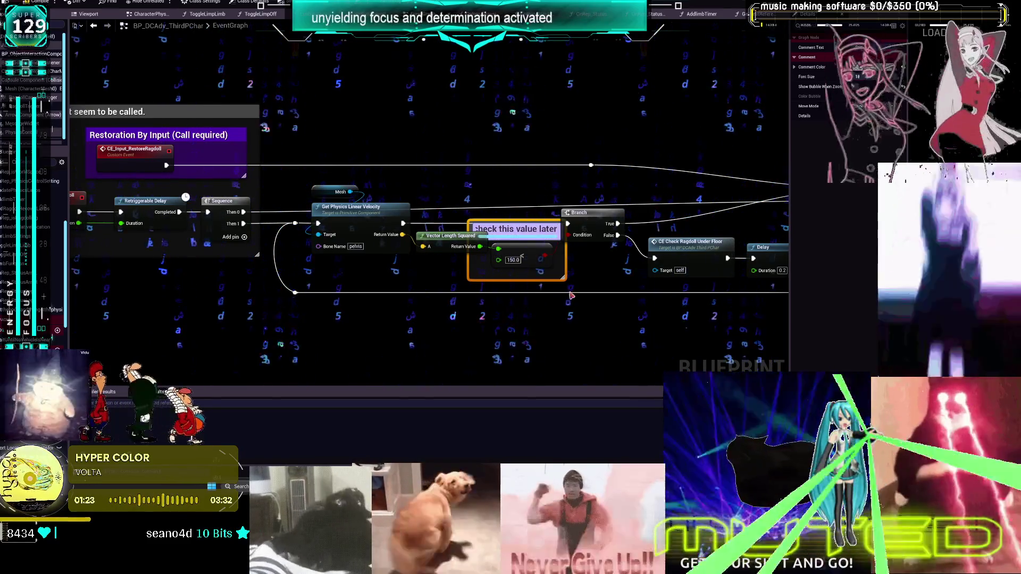
{"action": "key", "text": "Return"}
{"action": "left_click_drag", "start_coordinate": [534, 222], "coordinate": [534, 102]}
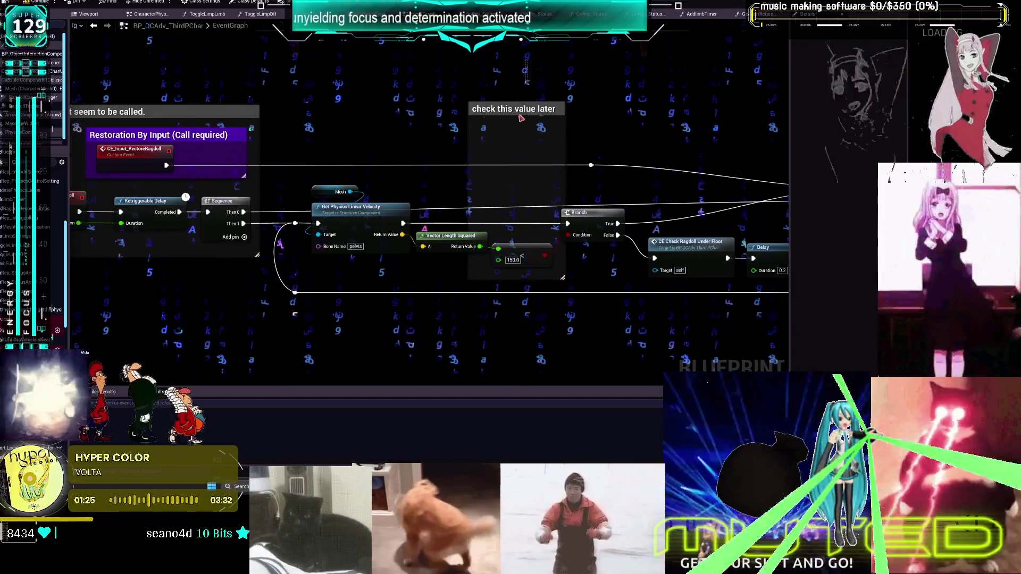
{"action": "left_click", "coordinate": [874, 67]}
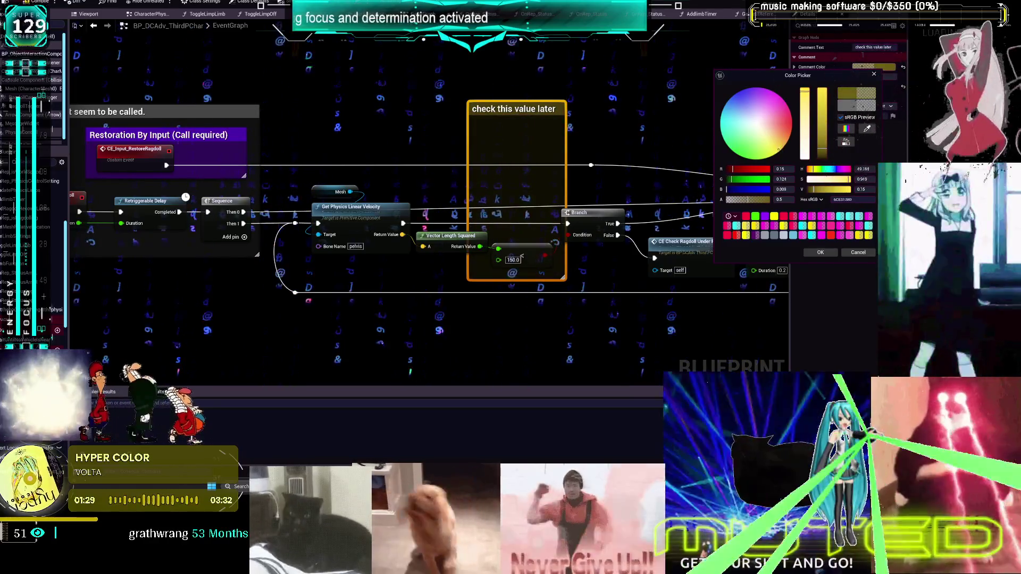
Step: Apply the yellow swatch to the comment and deselect it
{"action": "left_click", "coordinate": [774, 216]}
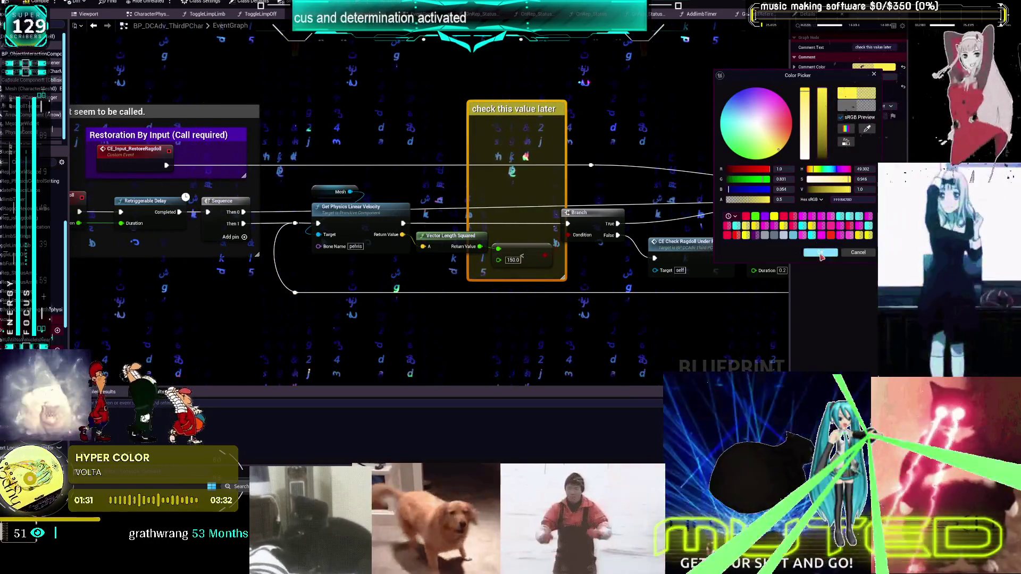
{"action": "left_click", "coordinate": [821, 252]}
{"action": "left_click", "coordinate": [590, 123]}
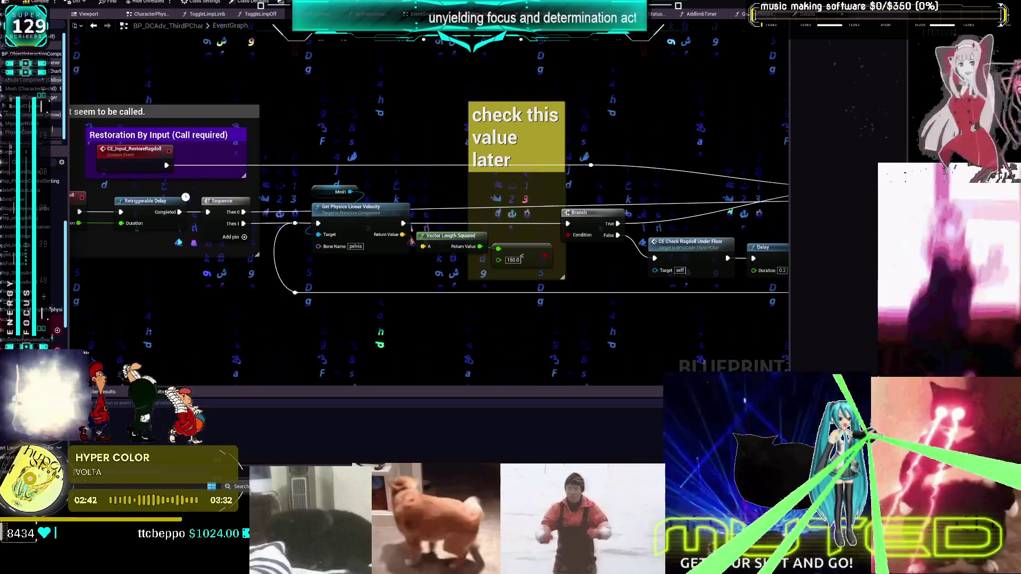
{"action": "scroll", "coordinate": [554, 194], "scroll_direction": "down", "scroll_amount": 5}
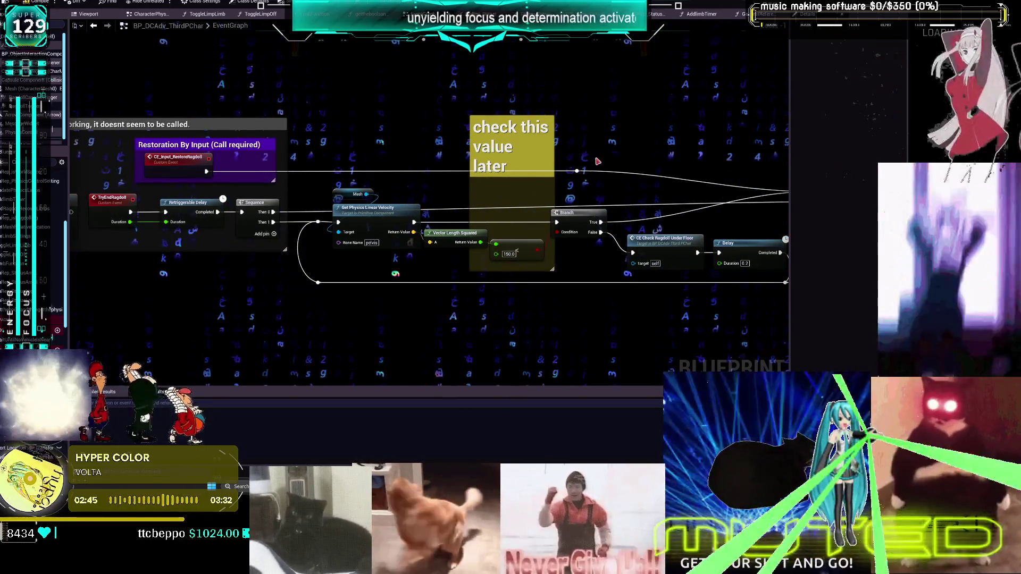
{"action": "left_click_drag", "start_coordinate": [554, 194], "coordinate": [469, 180]}
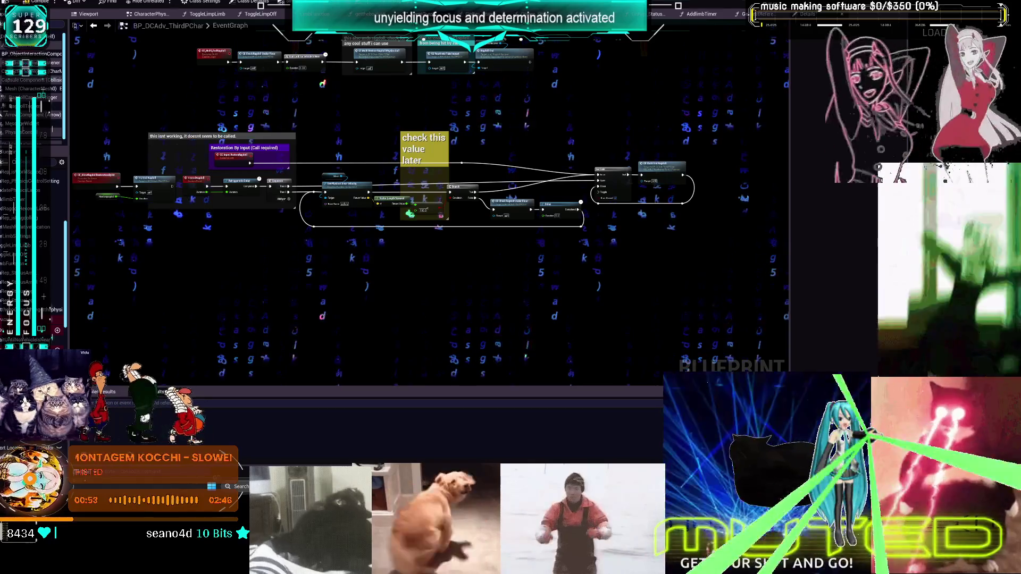
Step: Review the Ragdoll Activation section and open the CE Server Set Ragdoll Physics event definition
{"action": "left_click_drag", "start_coordinate": [341, 120], "coordinate": [467, 231]}
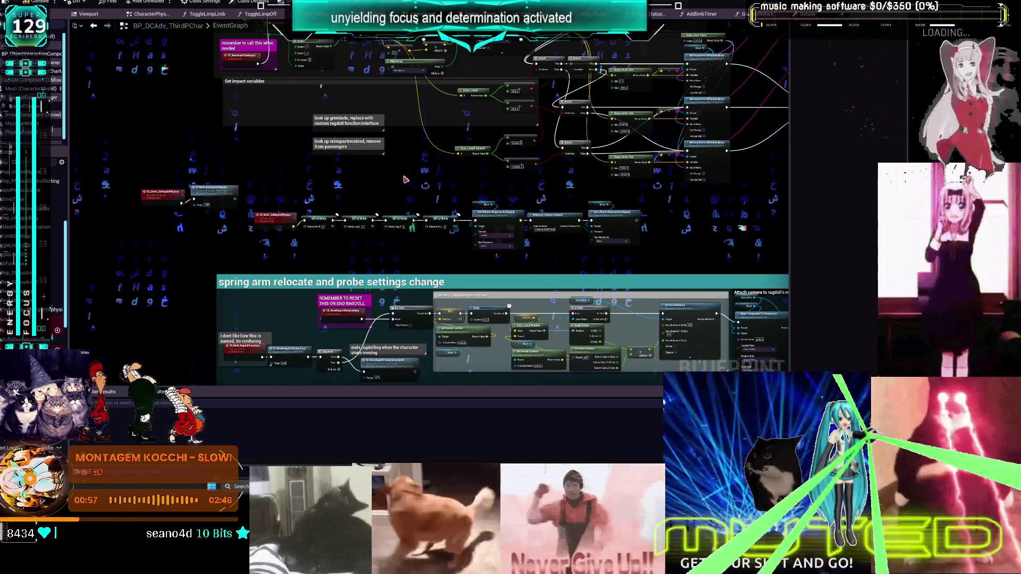
{"action": "left_click_drag", "start_coordinate": [178, 241], "coordinate": [153, 412]}
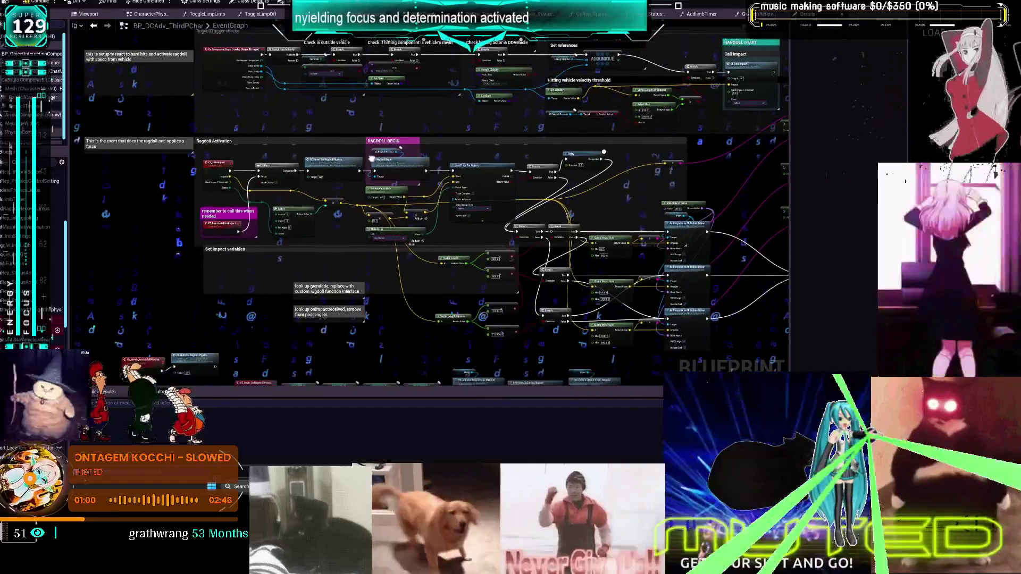
{"action": "scroll", "coordinate": [442, 187], "scroll_direction": "up", "scroll_amount": 3}
{"action": "scroll", "coordinate": [442, 187], "scroll_direction": "up", "scroll_amount": 2}
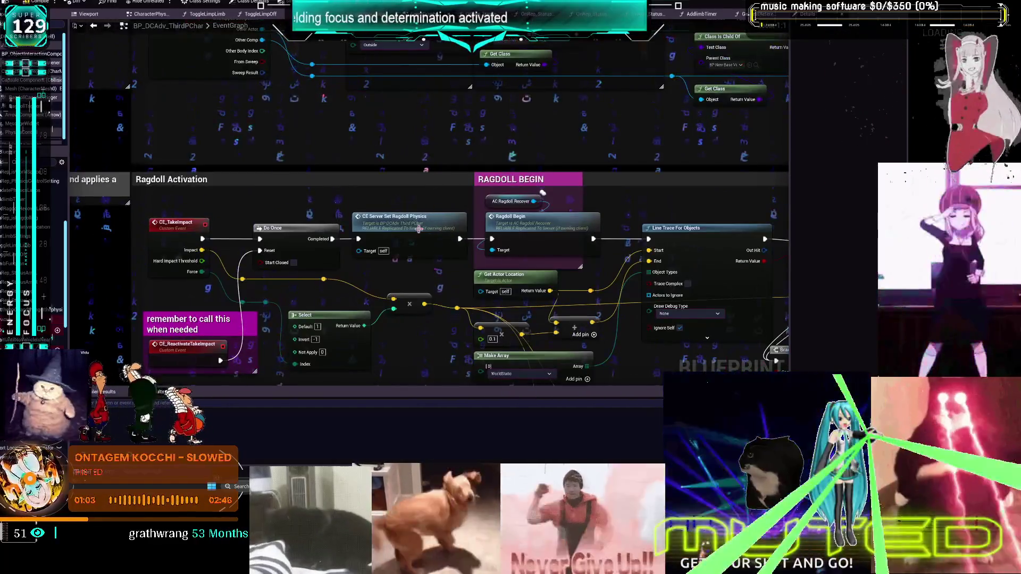
{"action": "double_click", "coordinate": [415, 227]}
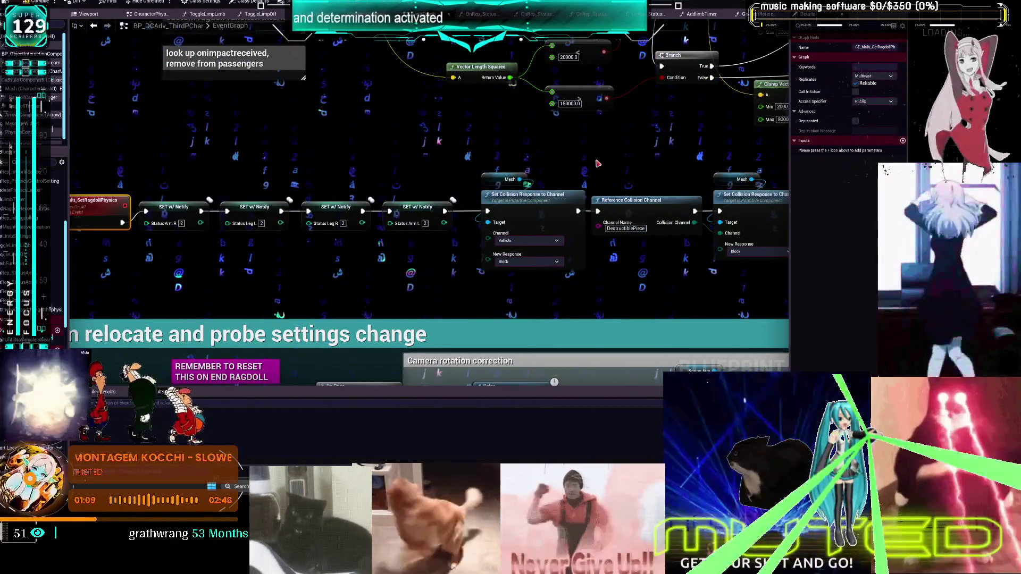
Step: Inspect the Clamp Vector Size, Add Impulse and SET nodes further right in the EventGraph
{"action": "left_click_drag", "start_coordinate": [598, 164], "coordinate": [323, 157]}
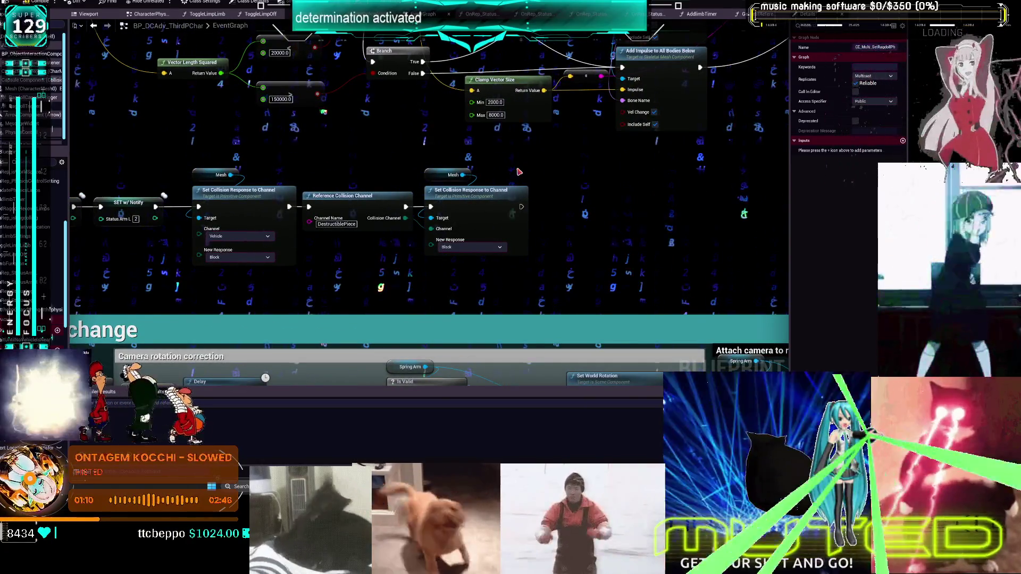
{"action": "scroll", "coordinate": [519, 172], "scroll_direction": "down", "scroll_amount": 6}
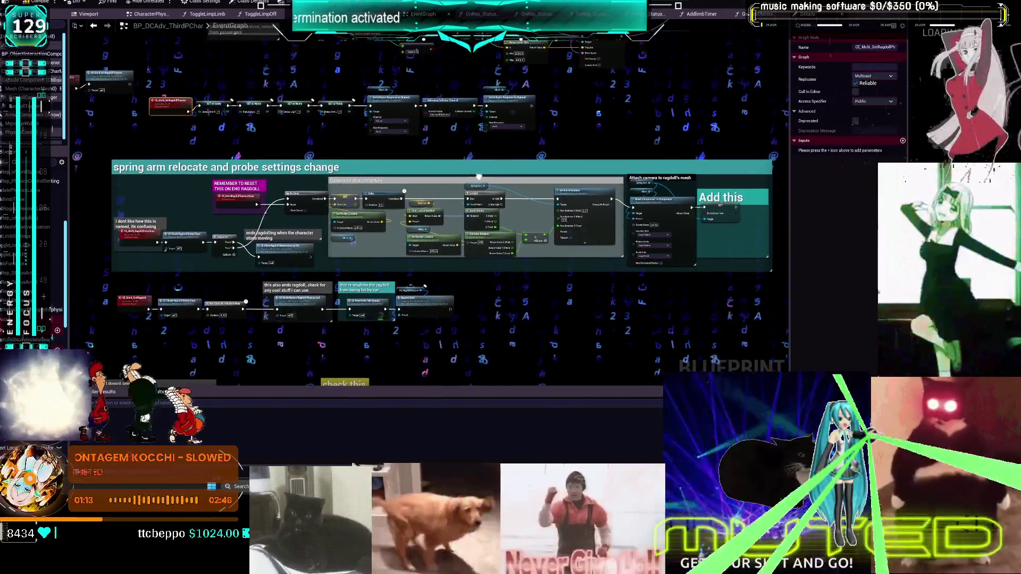
{"action": "left_click_drag", "start_coordinate": [478, 176], "coordinate": [497, 306]}
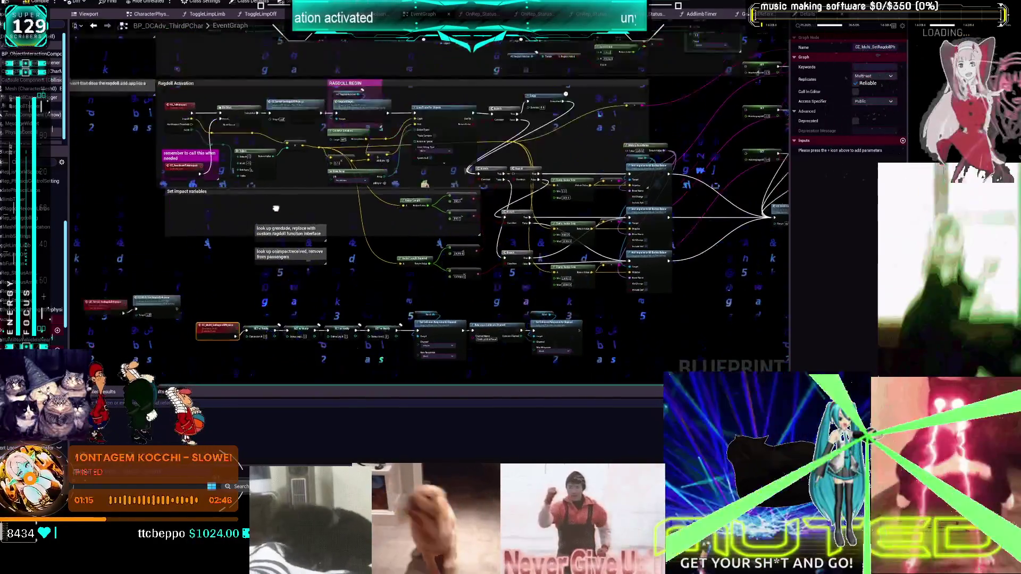
{"action": "scroll", "coordinate": [433, 164], "scroll_direction": "up", "scroll_amount": 4}
{"action": "left_click_drag", "start_coordinate": [545, 109], "coordinate": [405, 130]}
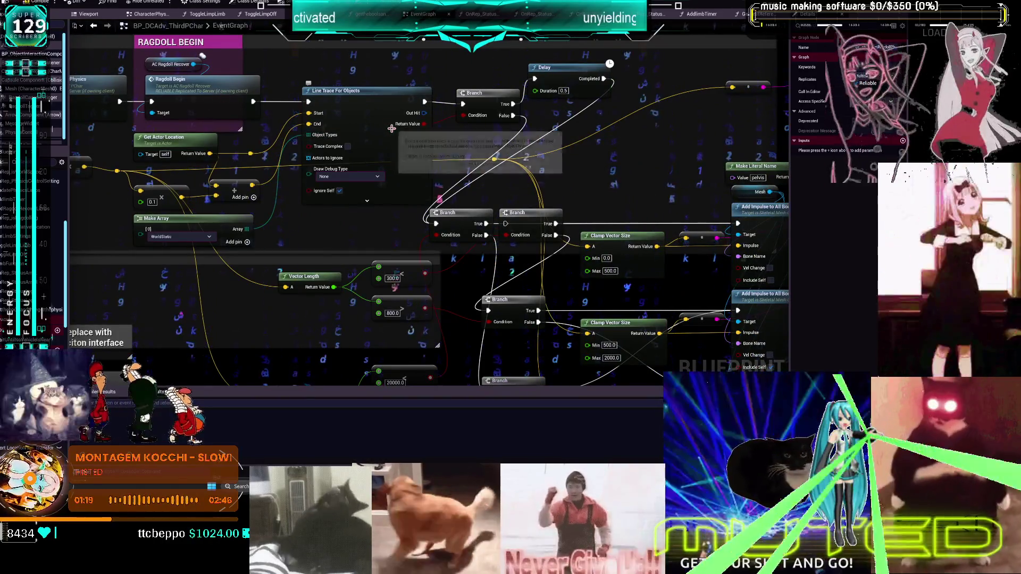
{"action": "mouse_move", "coordinate": [644, 161]}
{"action": "left_mouse_down"}
{"action": "mouse_move", "coordinate": [161, 168]}
{"action": "mouse_move", "coordinate": [896, 196]}
{"action": "left_mouse_up"}
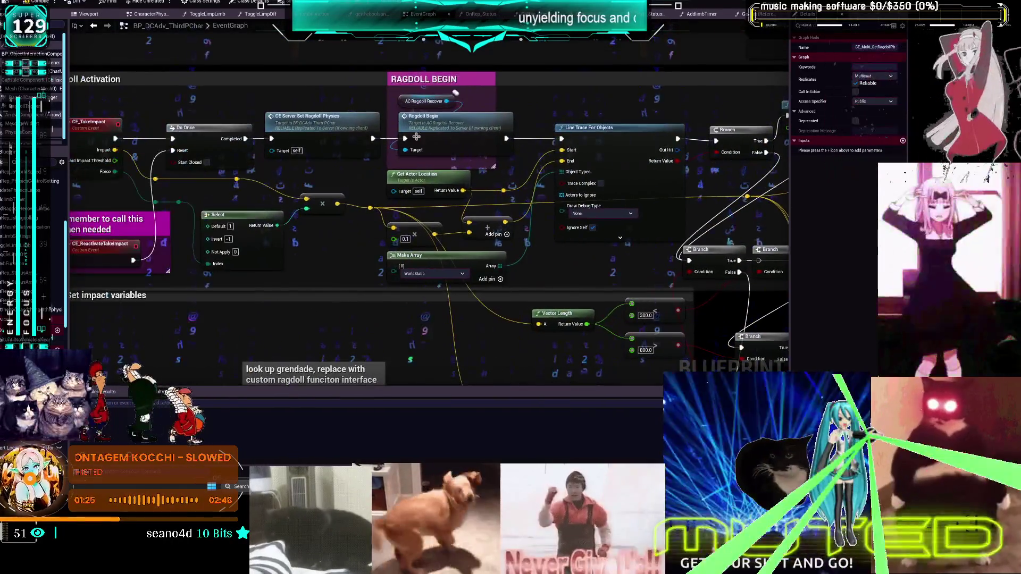
Step: Go back to the previous graph location, then switch to the CharacterPhysics graph
{"action": "left_click", "coordinate": [94, 26]}
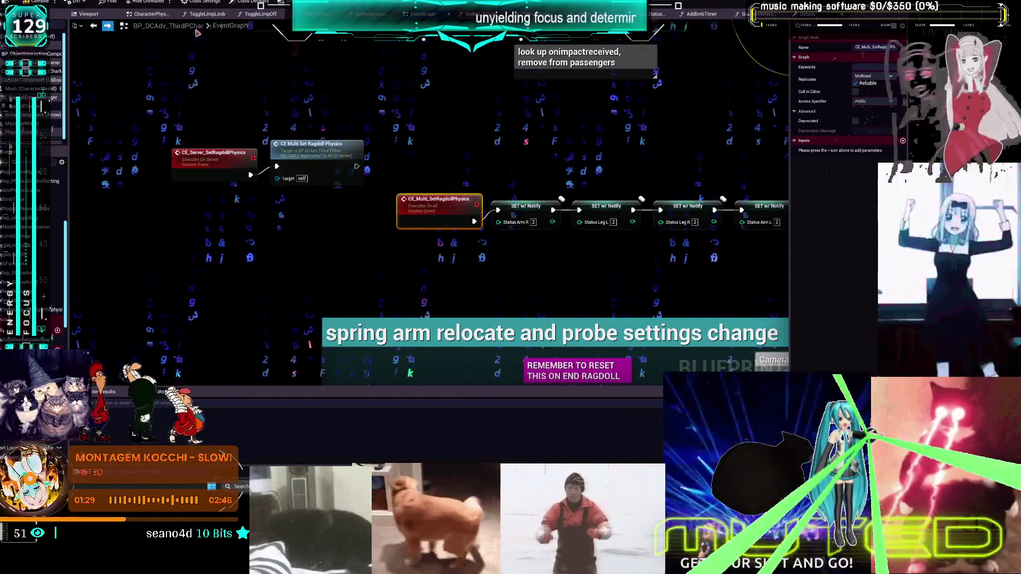
{"action": "scroll", "coordinate": [406, 121], "scroll_direction": "down", "scroll_amount": 5}
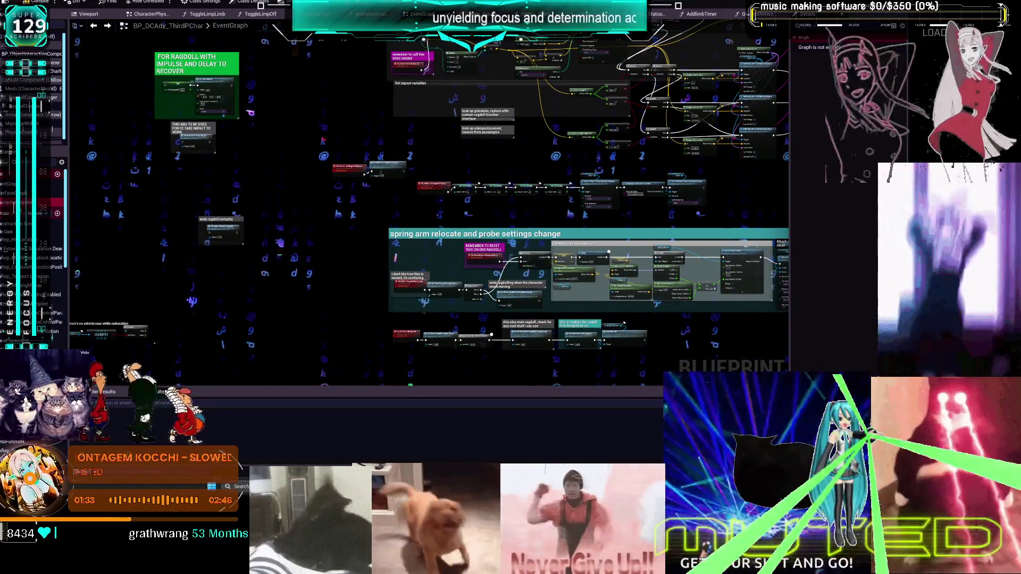
{"action": "left_click", "coordinate": [150, 13]}
{"action": "scroll", "coordinate": [369, 157], "scroll_direction": "up", "scroll_amount": 5}
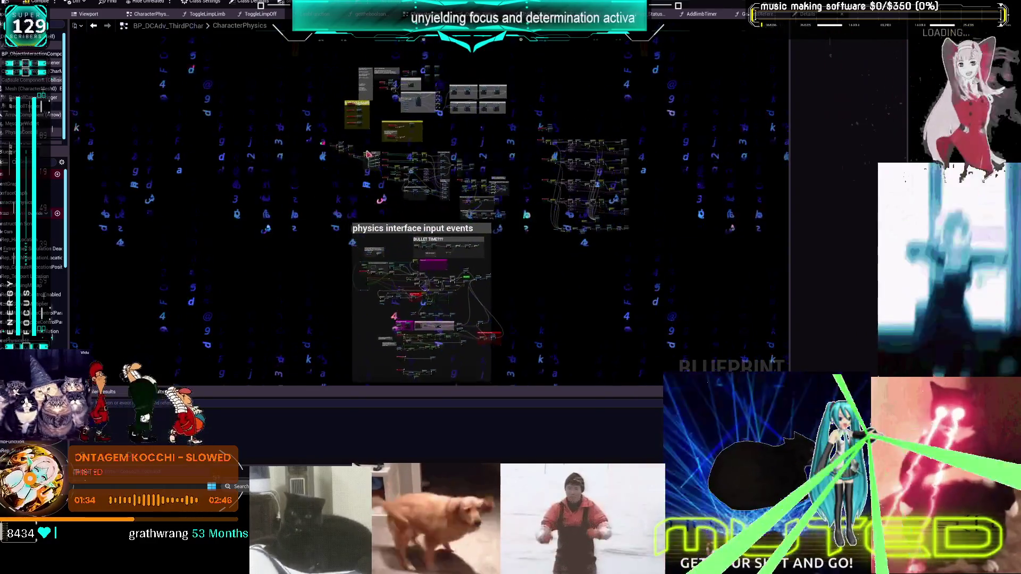
Step: Paste the AC Ragdoll Recover Is Ragdoll Active nodes below CE_SetBreakLimb
{"action": "left_click_drag", "start_coordinate": [370, 157], "coordinate": [495, 165]}
{"action": "scroll", "coordinate": [494, 165], "scroll_direction": "up", "scroll_amount": 1}
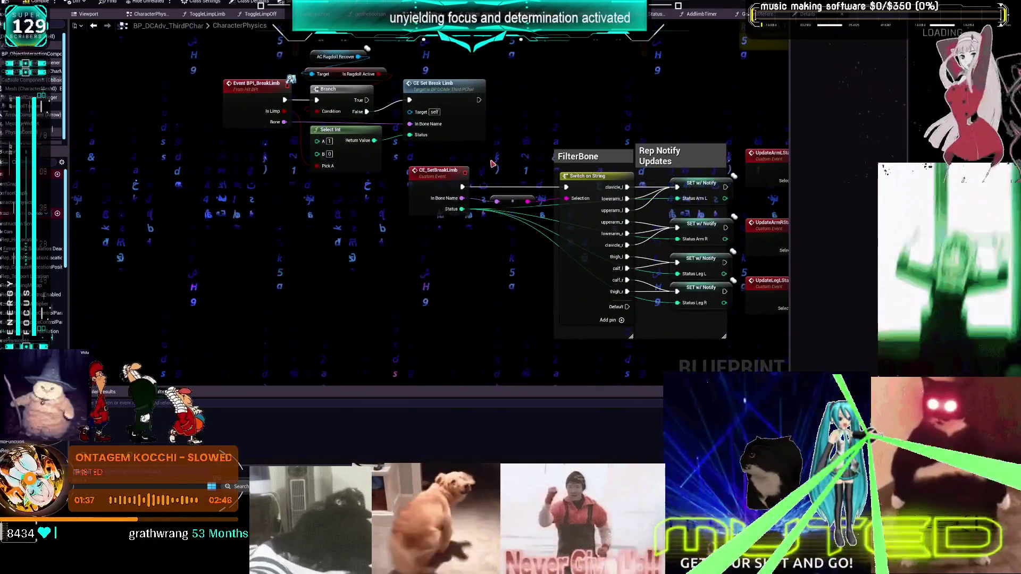
{"action": "left_click_drag", "start_coordinate": [558, 68], "coordinate": [553, 97]}
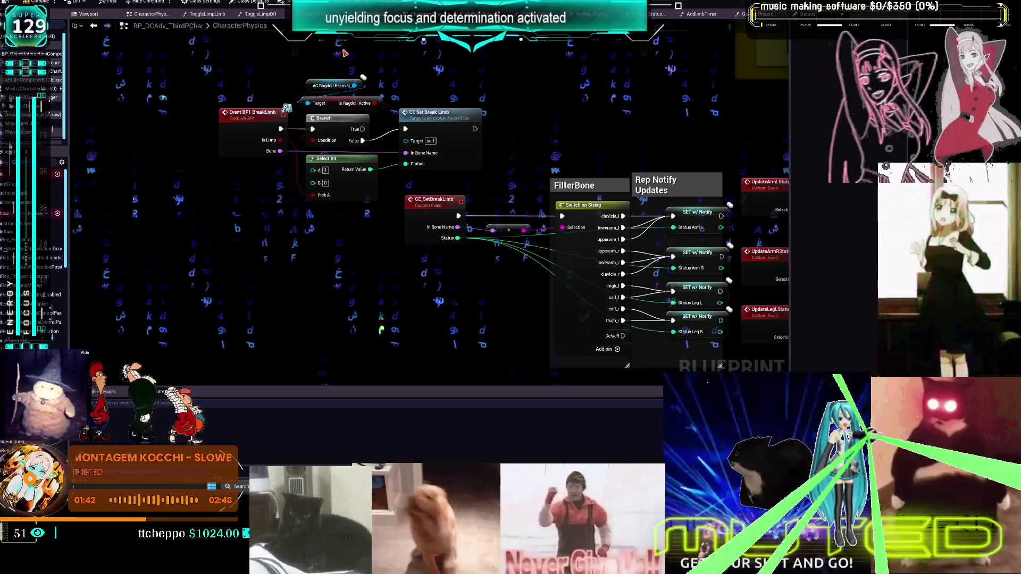
{"action": "left_click_drag", "start_coordinate": [337, 121], "coordinate": [343, 208]}
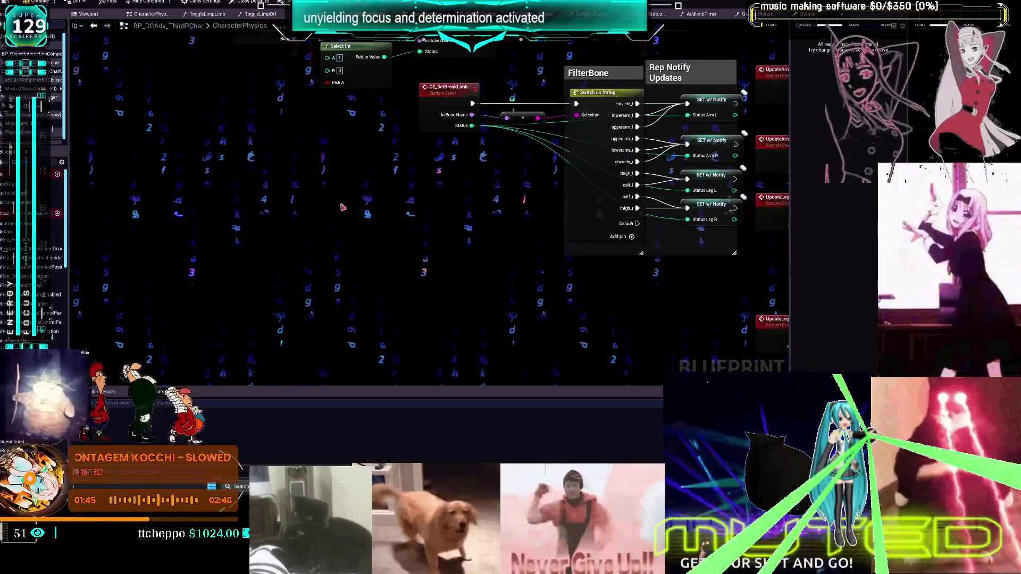
{"action": "key", "text": "ctrl+v"}
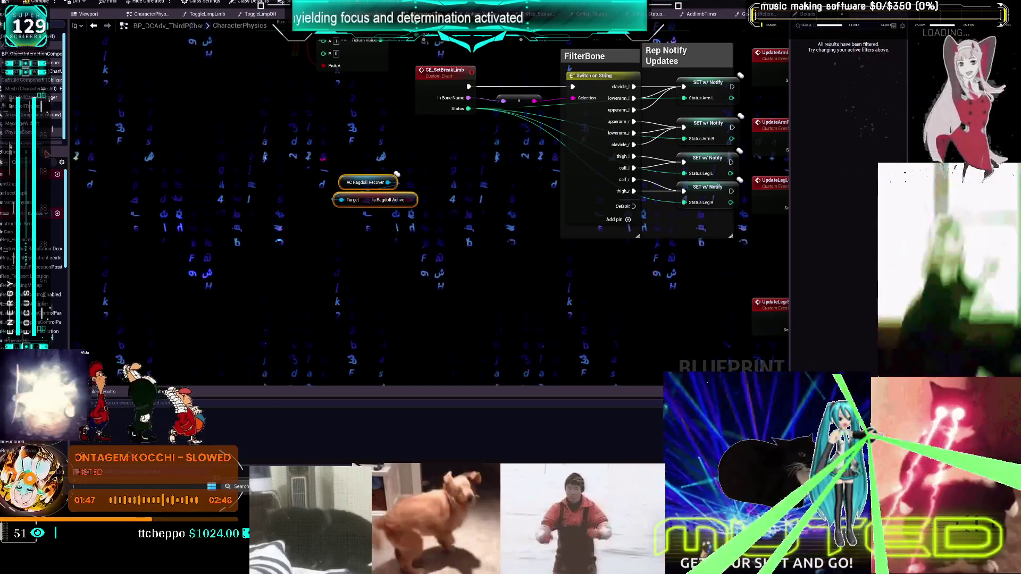
{"action": "right_click", "coordinate": [369, 222]}
{"action": "key", "text": "Escape"}
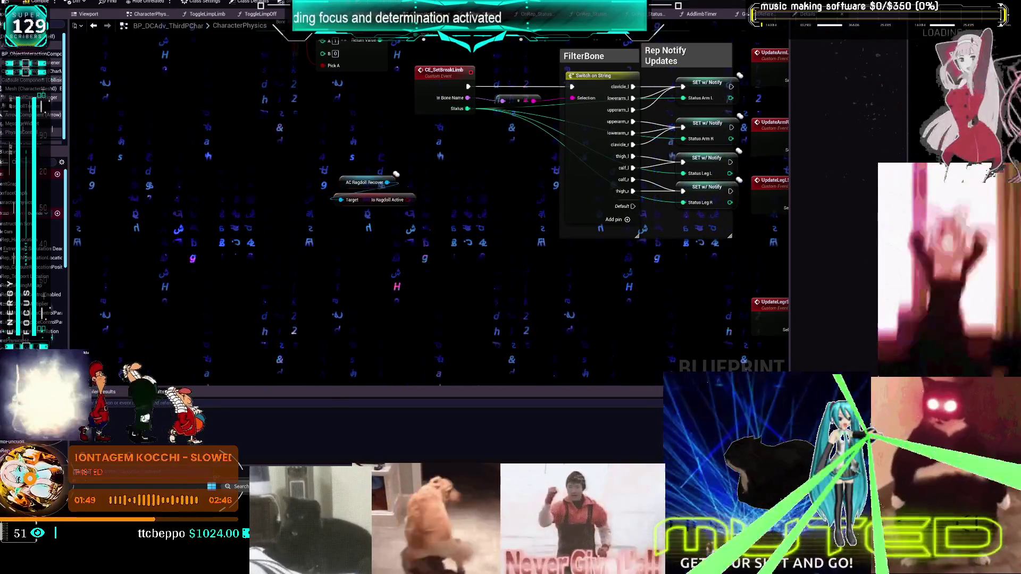
Step: Look over the Branch, Select Int and RagdollBegin seat-check logic
{"action": "left_click_drag", "start_coordinate": [436, 108], "coordinate": [394, 224]}
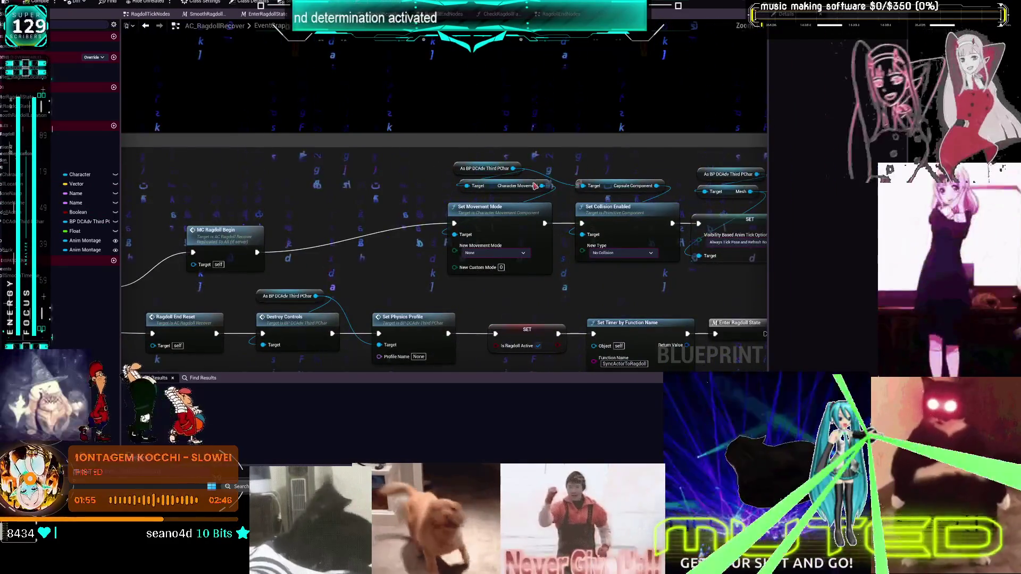
{"action": "mouse_move", "coordinate": [535, 185]}
{"action": "left_mouse_down"}
{"action": "mouse_move", "coordinate": [141, 168]}
{"action": "mouse_move", "coordinate": [451, 113]}
{"action": "left_mouse_up"}
{"action": "left_click_drag", "start_coordinate": [383, 147], "coordinate": [755, 184]}
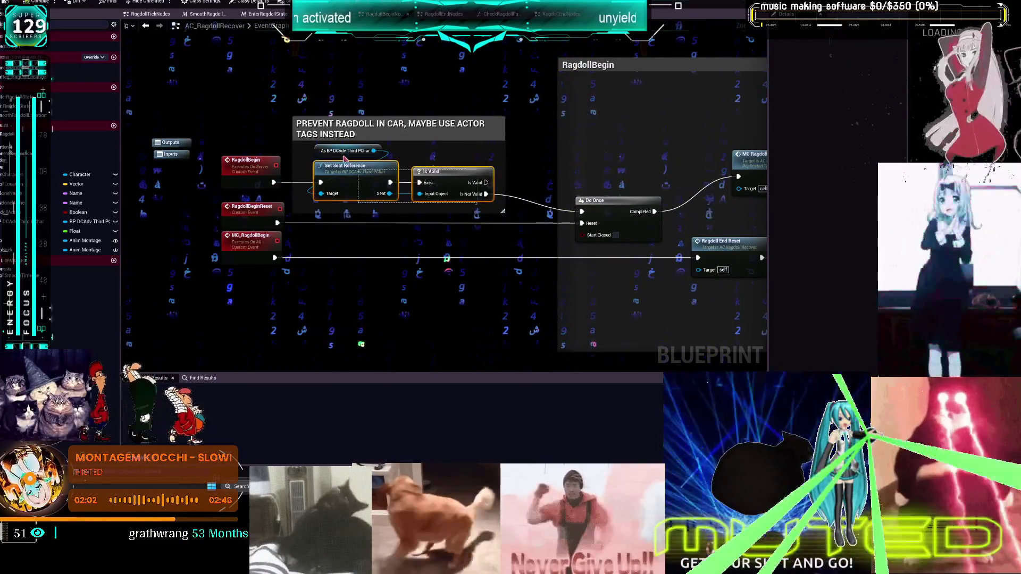
Step: Move the ragdoll-active check up-left and add a Get Seat Reference node
{"action": "scroll", "coordinate": [453, 154], "scroll_direction": "down", "scroll_amount": 8}
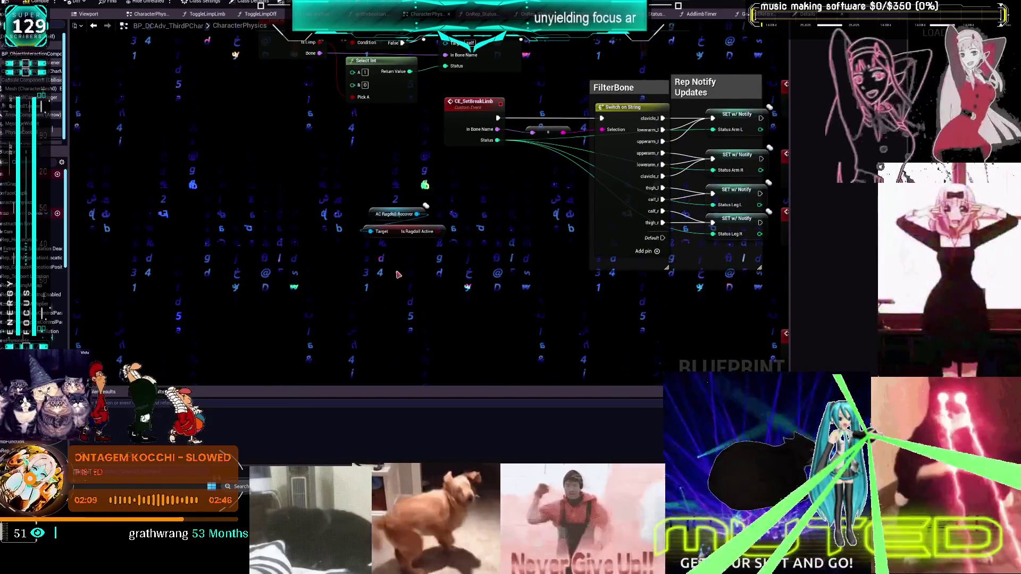
{"action": "mouse_move", "coordinate": [442, 242]}
{"action": "left_mouse_down"}
{"action": "mouse_move", "coordinate": [367, 208]}
{"action": "mouse_move", "coordinate": [393, 211]}
{"action": "left_mouse_up"}
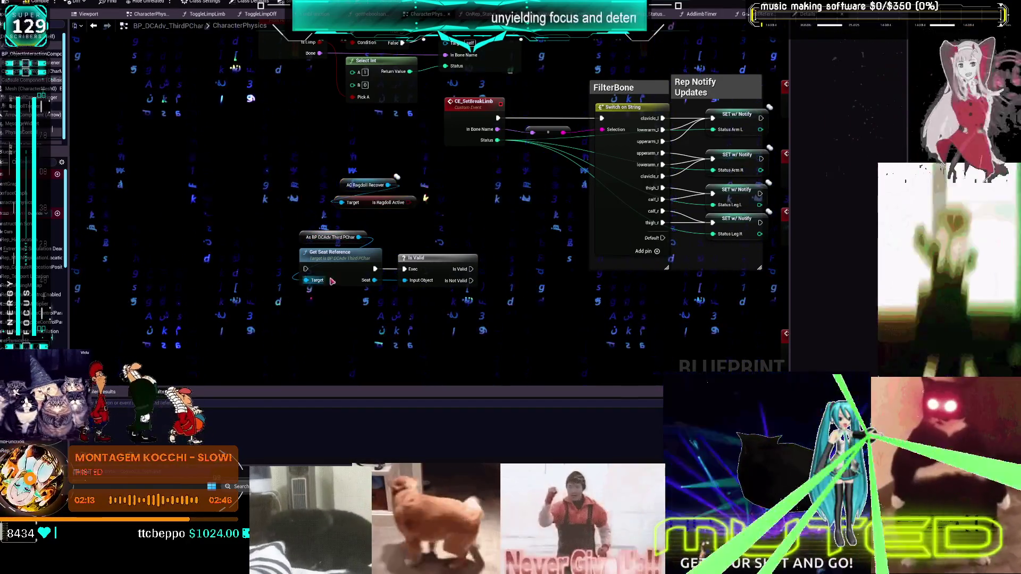
{"action": "right_click", "coordinate": [433, 241]}
{"action": "type", "text": "ge"}
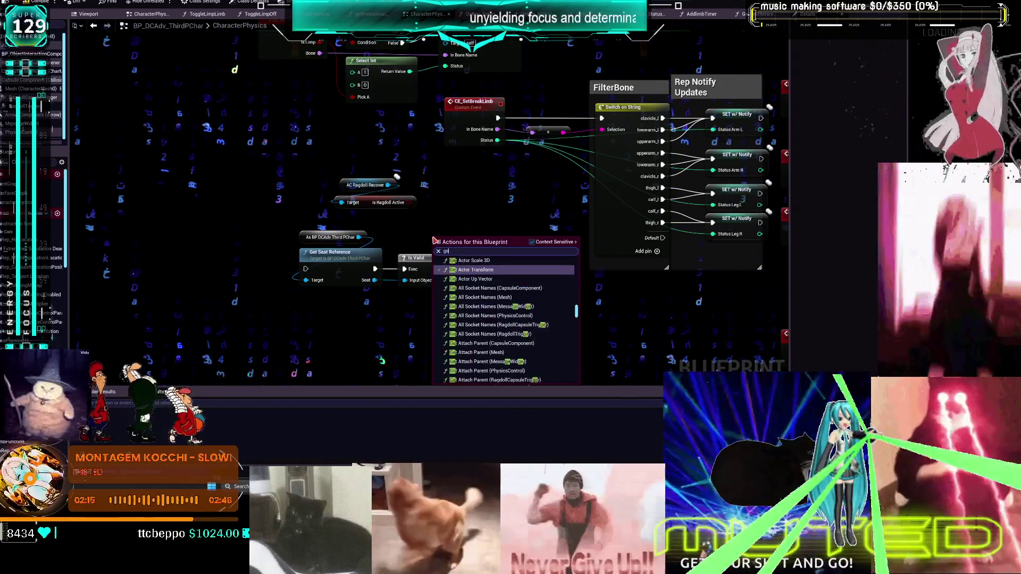
{"action": "type", "text": "t seat ref"}
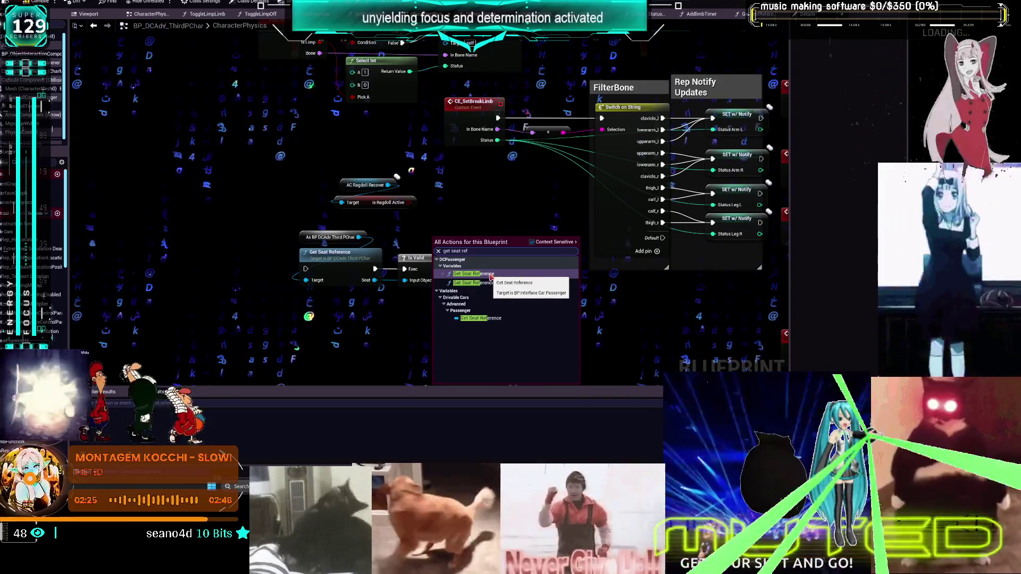
{"action": "left_click", "coordinate": [489, 284]}
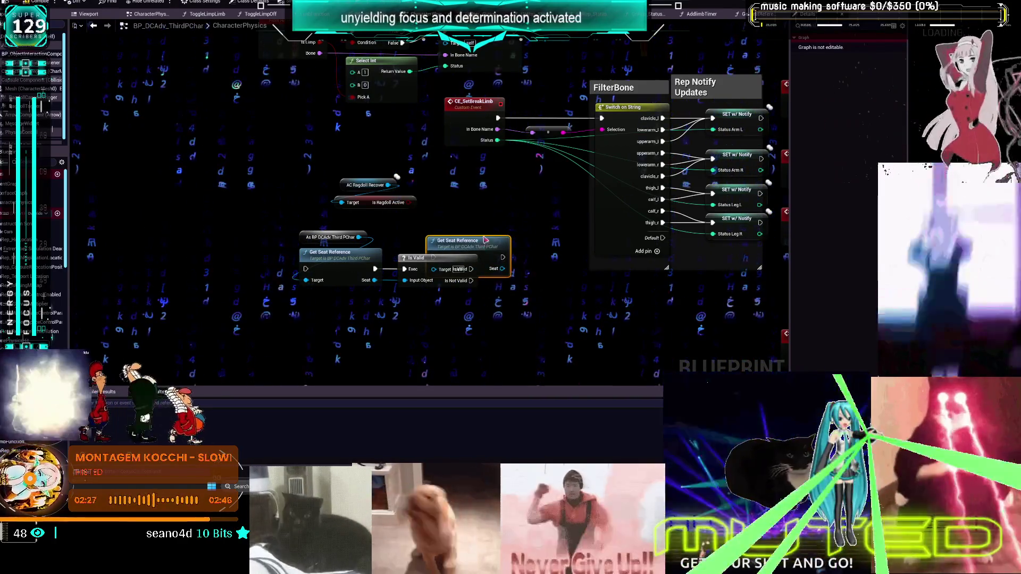
Step: Delete the pasted seat-check nodes and place a Seat Reference variable getter instead
{"action": "left_click_drag", "start_coordinate": [489, 329], "coordinate": [345, 233]}
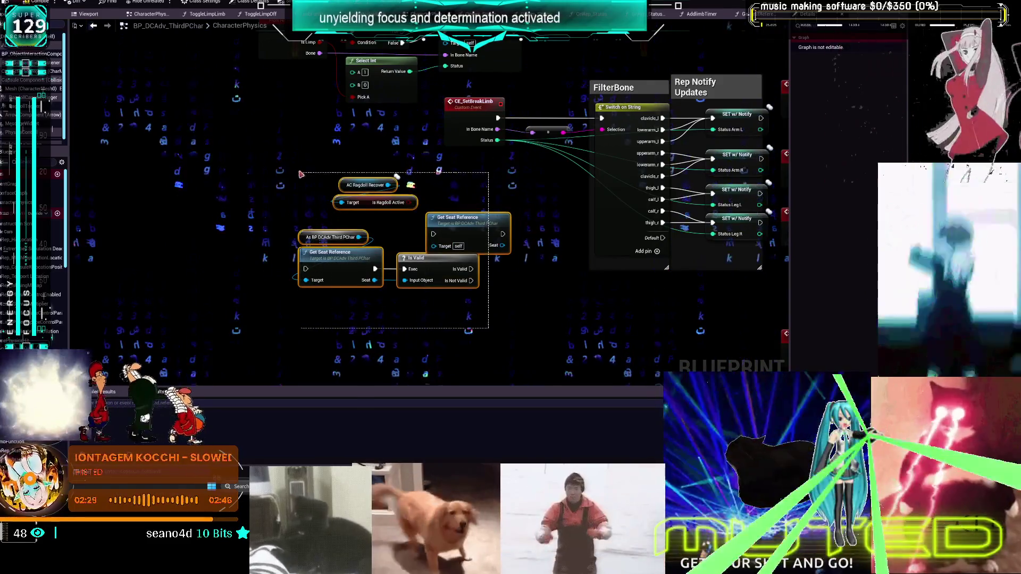
{"action": "key", "text": "Delete"}
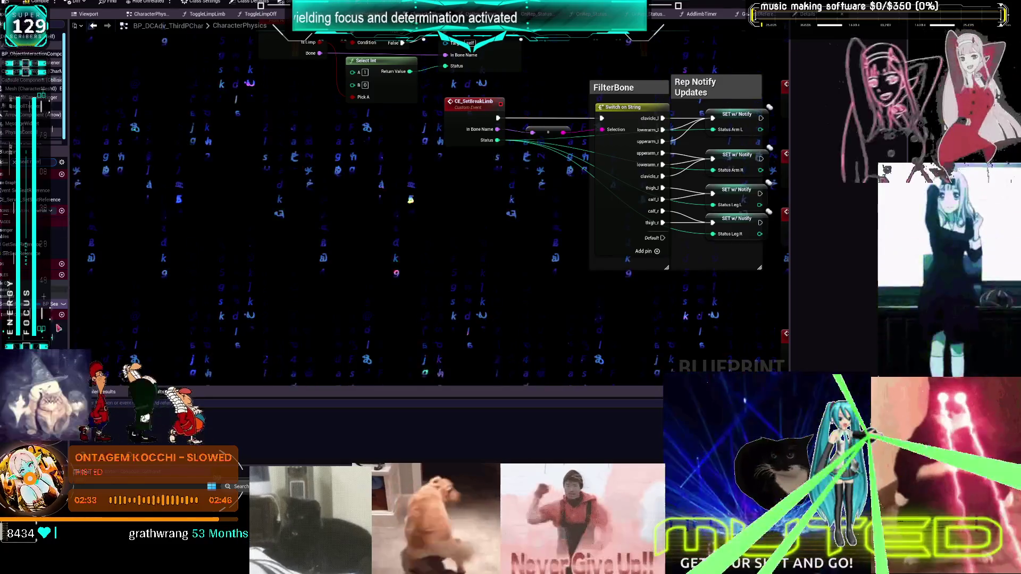
{"action": "mouse_move", "coordinate": [32, 234]}
{"action": "left_mouse_down"}
{"action": "mouse_move", "coordinate": [335, 212]}
{"action": "mouse_move", "coordinate": [379, 223]}
{"action": "left_mouse_up"}
{"action": "left_click", "coordinate": [340, 213]}
{"action": "type", "text": "is valid"}
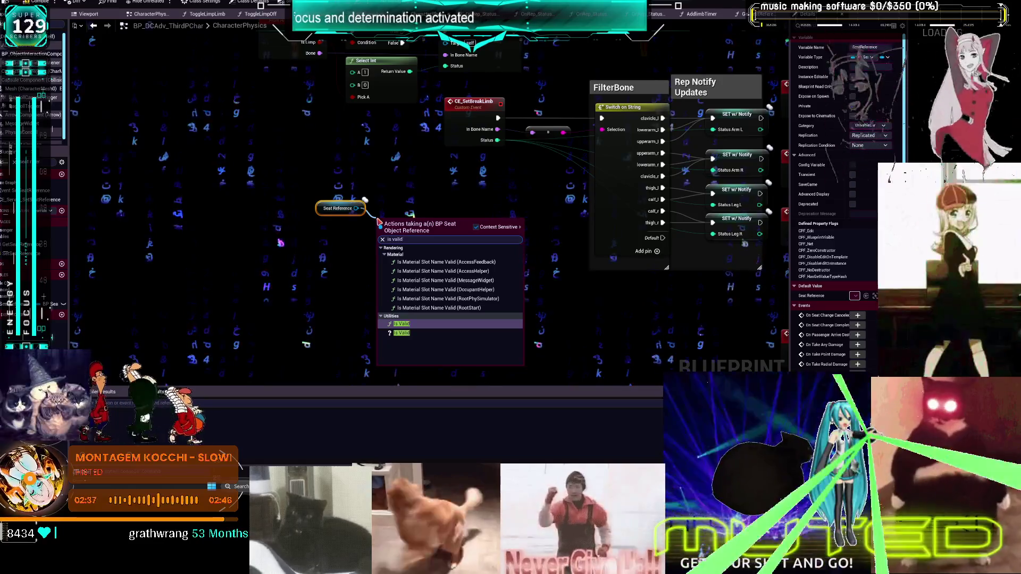
Step: Add an Is Valid check on Seat Reference, arranged below the Is Ragdoll Active check
{"action": "left_click", "coordinate": [470, 328]}
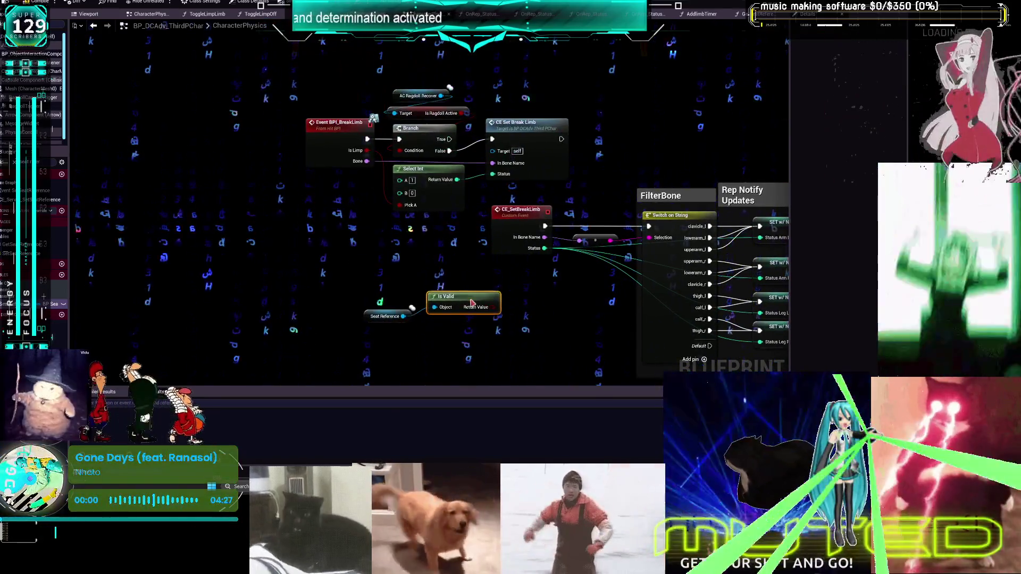
{"action": "mouse_move", "coordinate": [471, 302]}
{"action": "left_mouse_down"}
{"action": "mouse_move", "coordinate": [399, 298]}
{"action": "mouse_move", "coordinate": [388, 282]}
{"action": "mouse_move", "coordinate": [398, 83]}
{"action": "left_mouse_up"}
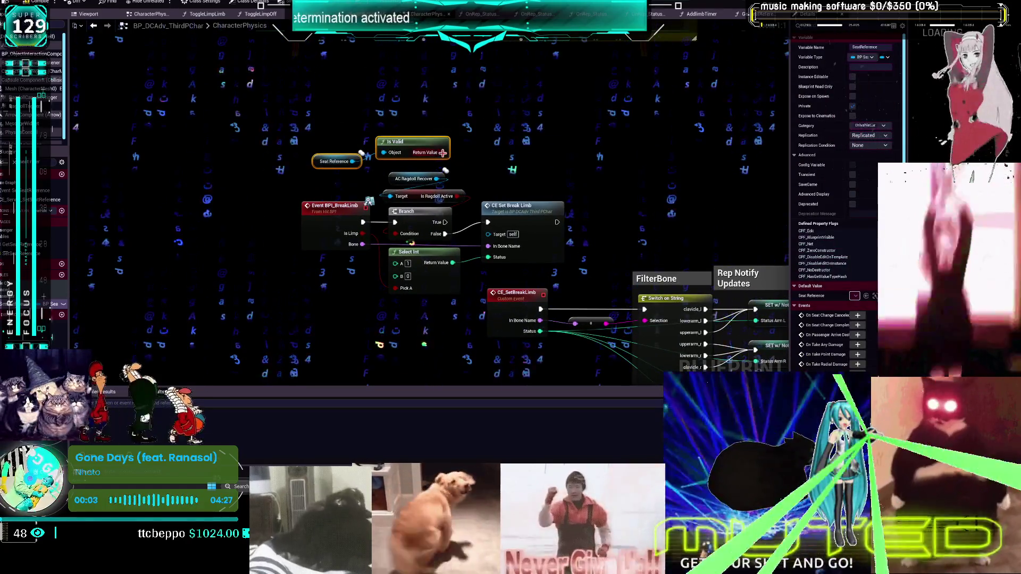
{"action": "left_click_drag", "start_coordinate": [445, 153], "coordinate": [515, 169]}
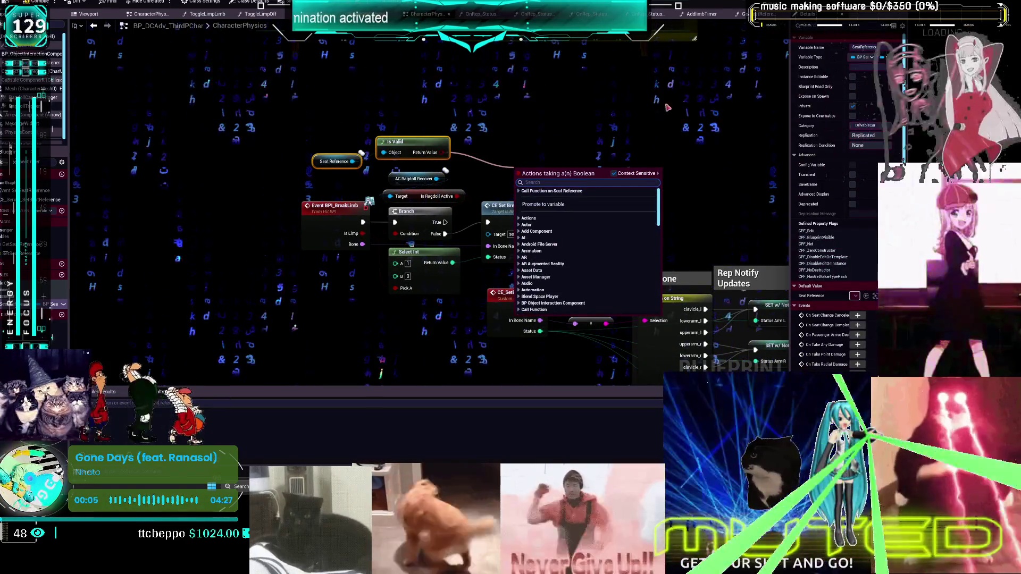
{"action": "left_click", "coordinate": [548, 76]}
{"action": "left_click_drag", "start_coordinate": [404, 179], "coordinate": [329, 120]}
{"action": "left_click_drag", "start_coordinate": [417, 196], "coordinate": [410, 126]}
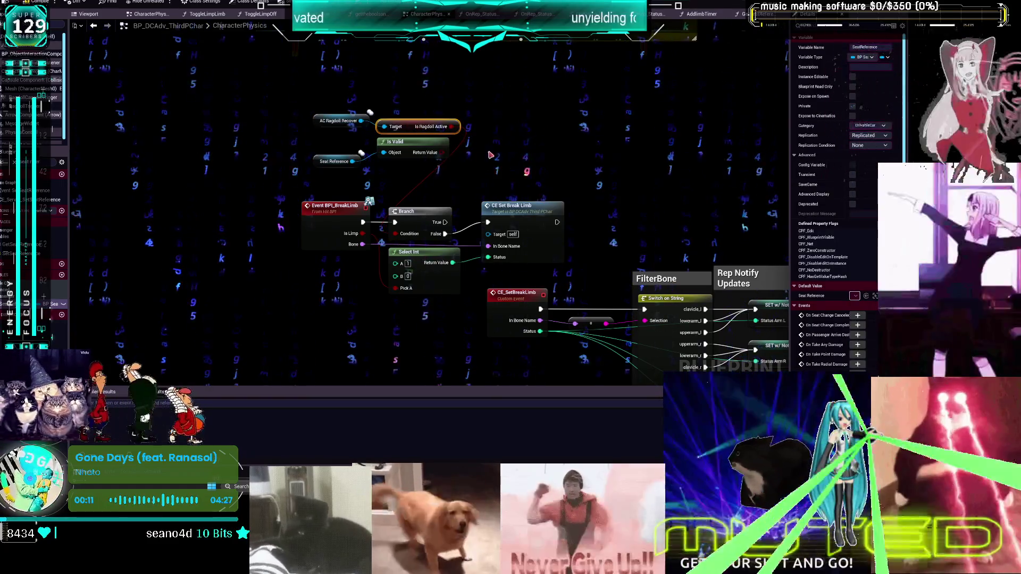
Step: Add an AND Boolean node from Is Valid's result and position it alongside
{"action": "left_click_drag", "start_coordinate": [442, 153], "coordinate": [505, 147]}
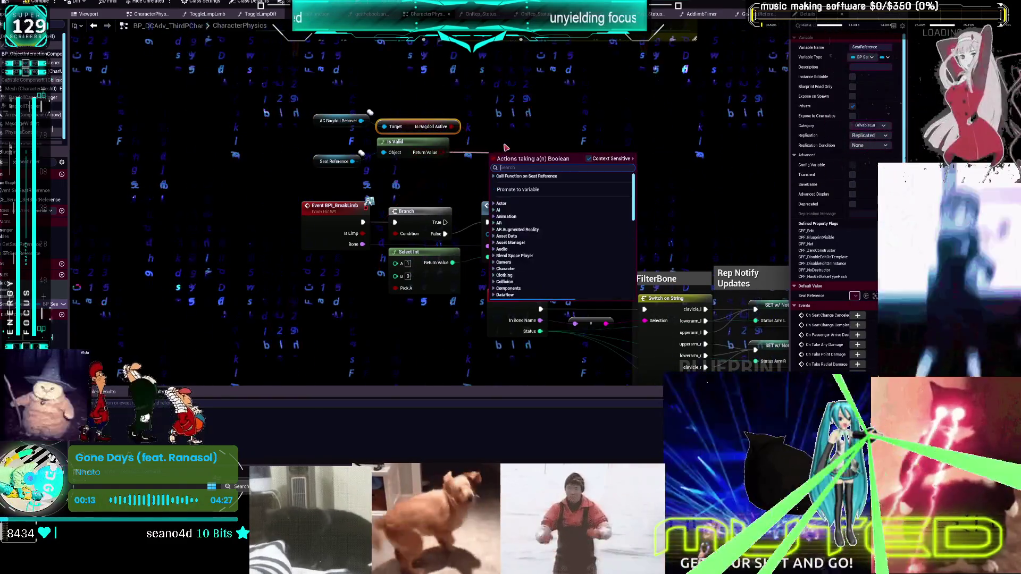
{"action": "type", "text": "and boo"}
{"action": "key", "text": "Return"}
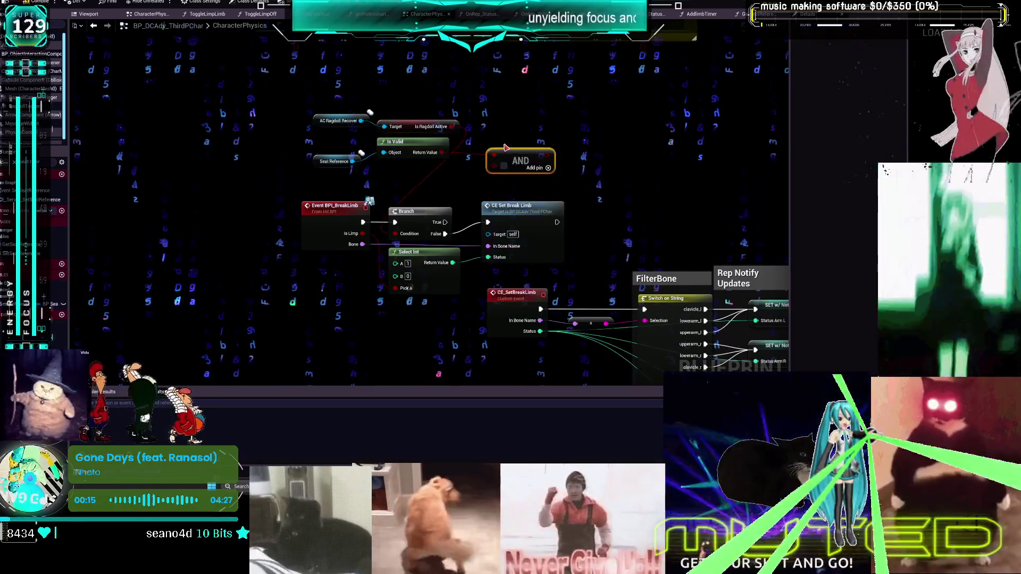
{"action": "left_click_drag", "start_coordinate": [412, 146], "coordinate": [405, 157]}
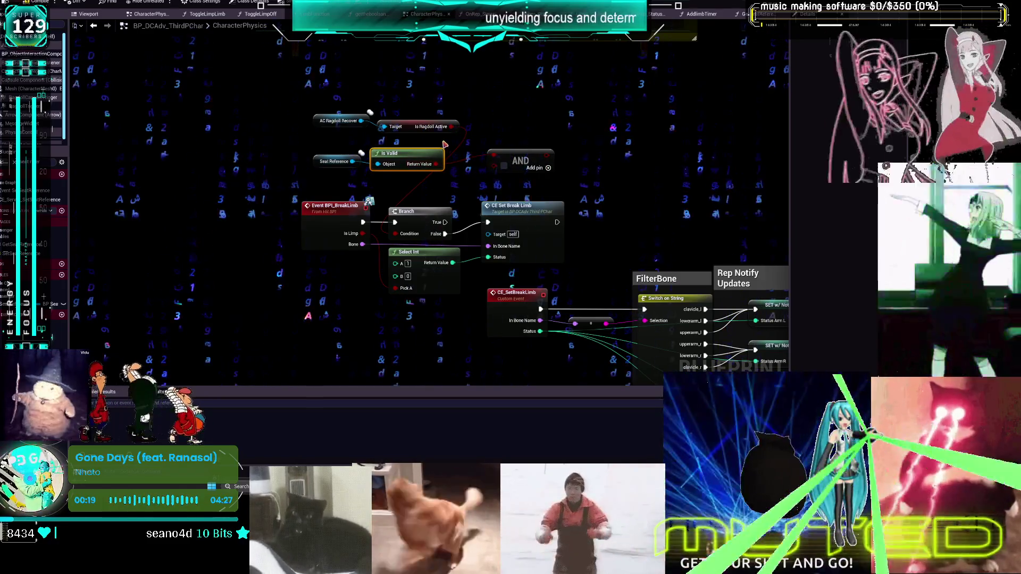
{"action": "left_click_drag", "start_coordinate": [519, 156], "coordinate": [514, 161]}
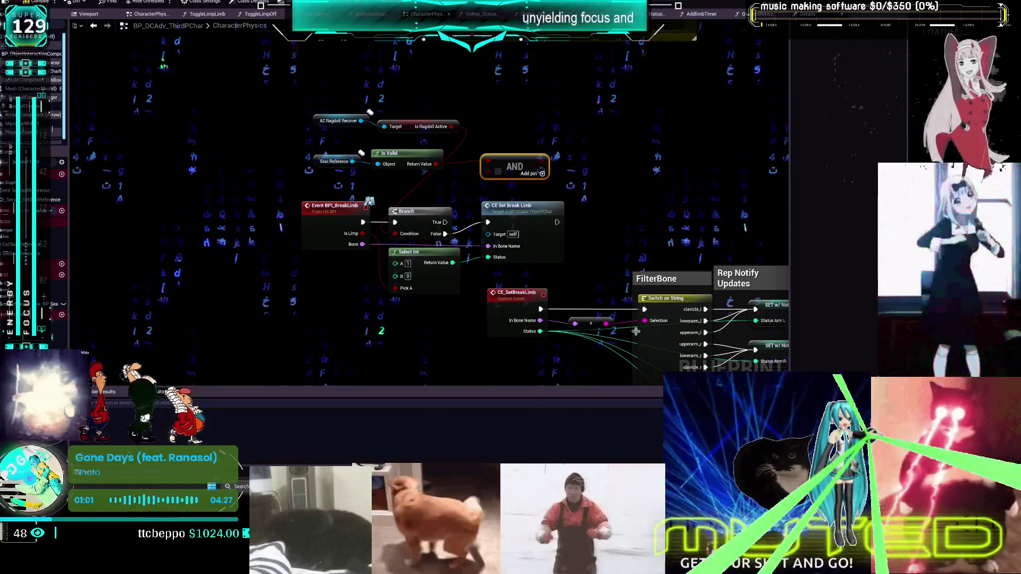
Step: Switch from Unreal to Spotify's GHOST DATA artist page
{"action": "key", "text": "alt+Tab"}
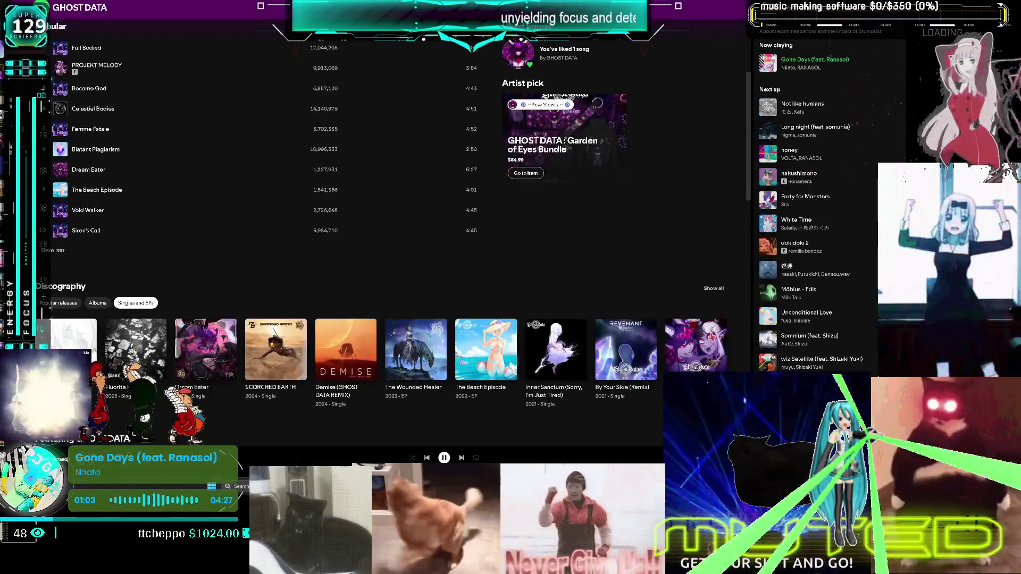
Step: Switch back from Spotify to Unreal's CharacterPhysics break-limb graph
{"action": "key", "text": "alt+Tab"}
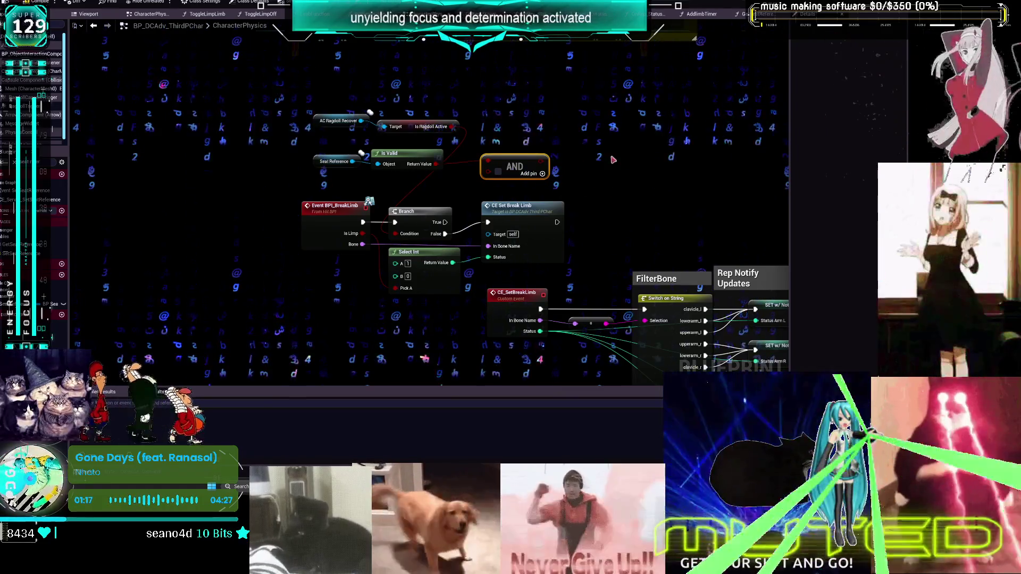
Step: Move Event BPI_BreakLimb left, delete the AND node and pull the Branch in near Is Valid
{"action": "left_click_drag", "start_coordinate": [579, 149], "coordinate": [612, 167]}
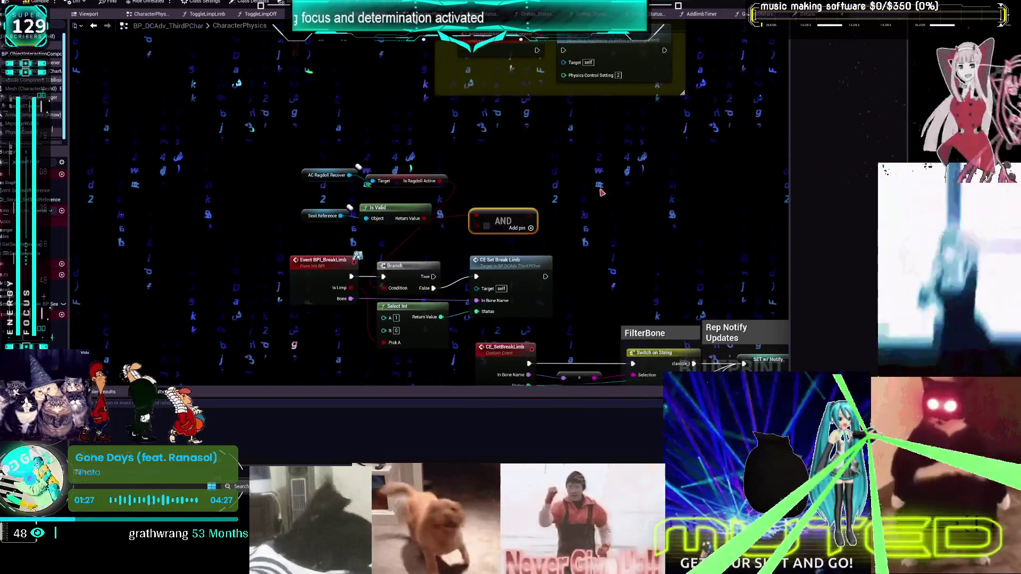
{"action": "left_click_drag", "start_coordinate": [337, 289], "coordinate": [181, 277]}
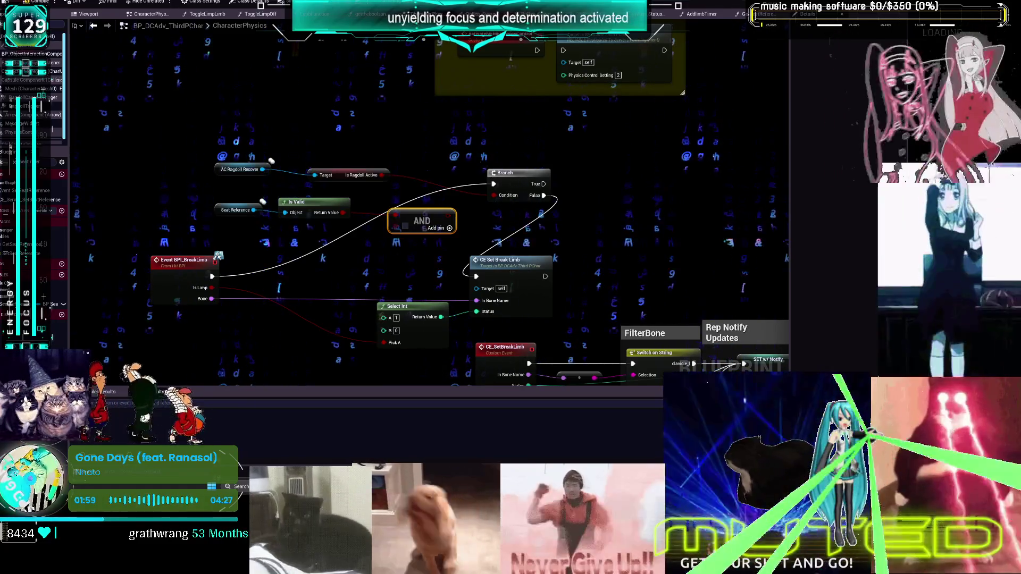
{"action": "key", "text": "Delete"}
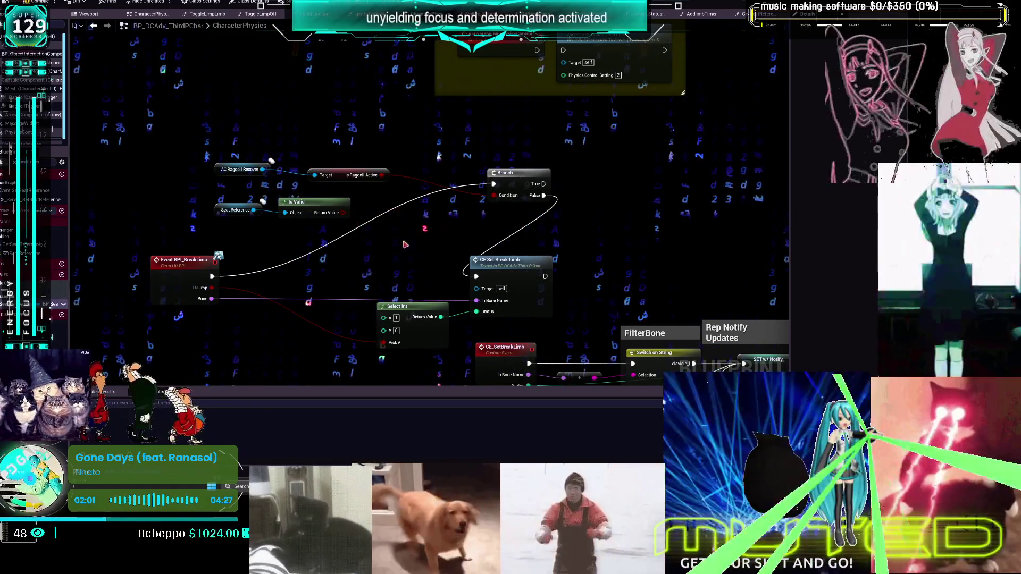
{"action": "mouse_move", "coordinate": [518, 198]}
{"action": "left_mouse_down"}
{"action": "mouse_move", "coordinate": [457, 237]}
{"action": "mouse_move", "coordinate": [454, 222]}
{"action": "left_mouse_up"}
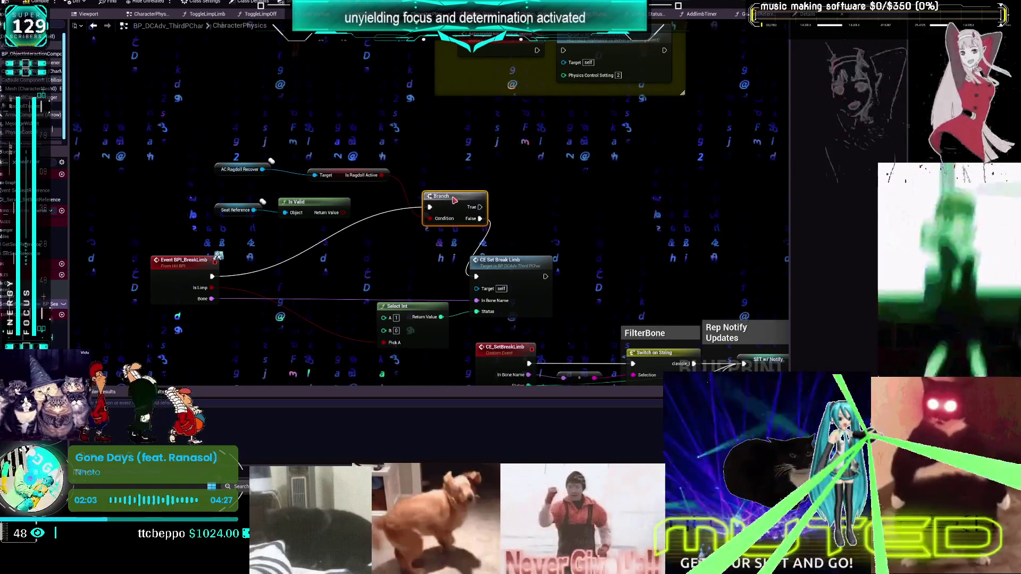
Step: After glancing at the AAA blueprint, move the Select Int node left beside CE Set Break Limb
{"action": "key", "text": "ctrl+Tab"}
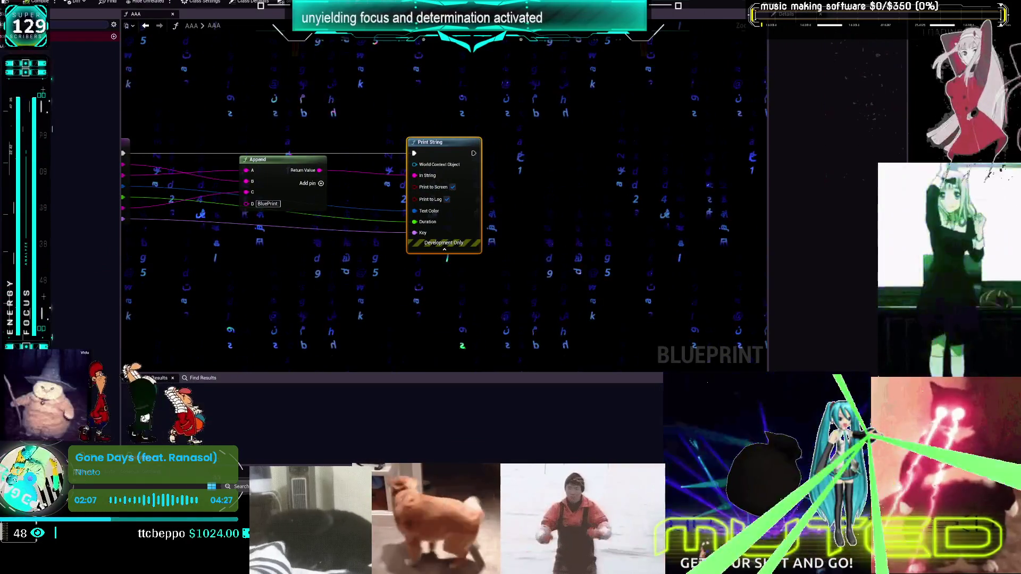
{"action": "key", "text": "ctrl+Tab"}
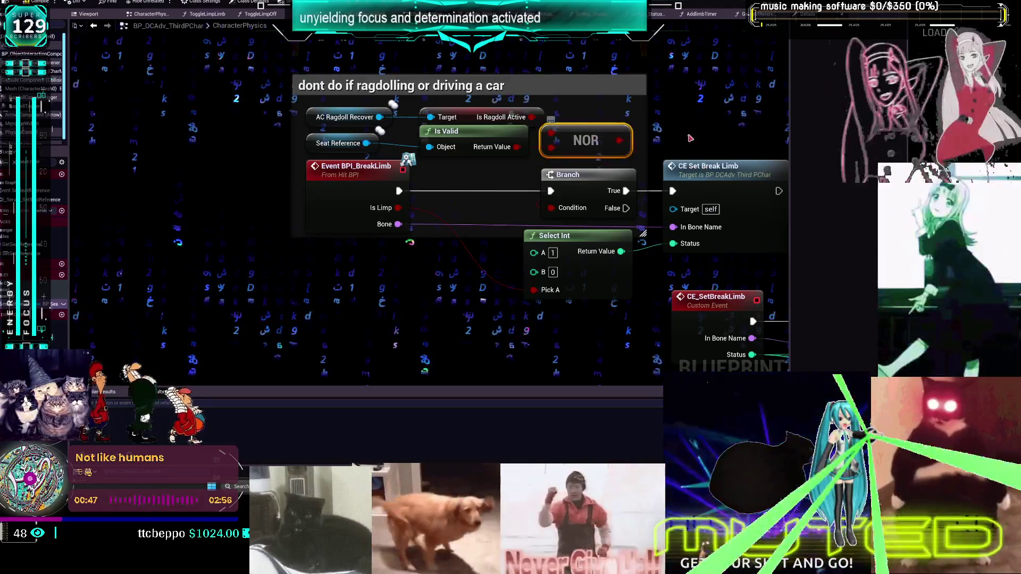
{"action": "left_click_drag", "start_coordinate": [481, 116], "coordinate": [378, 51]}
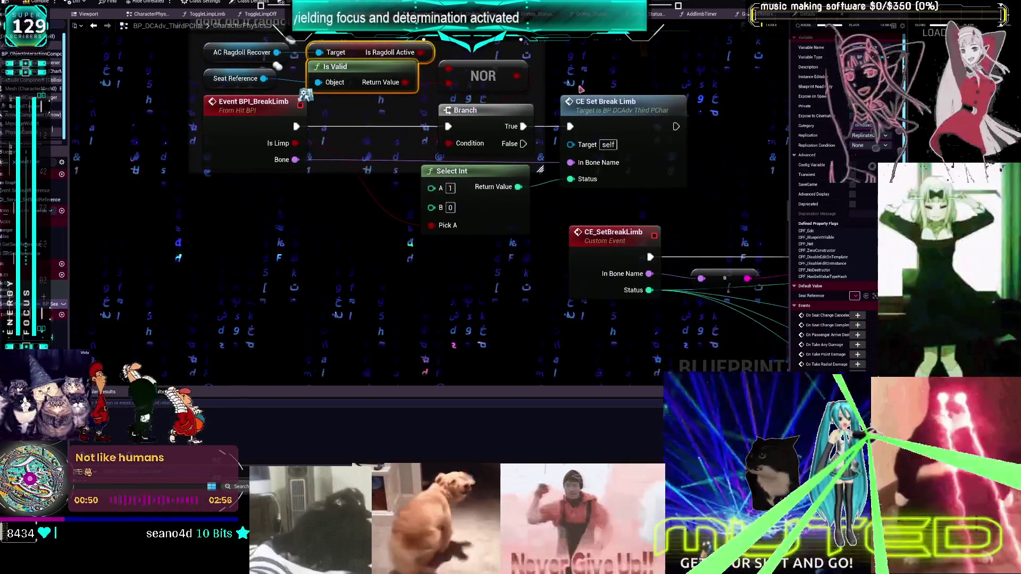
{"action": "left_click", "coordinate": [607, 129]}
{"action": "left_click_drag", "start_coordinate": [491, 216], "coordinate": [420, 216]}
Step: Select the reroute node on the Status wire near the FilterBone switch
{"action": "left_click_drag", "start_coordinate": [494, 215], "coordinate": [228, 172]}
{"action": "scroll", "coordinate": [448, 174], "scroll_direction": "down", "scroll_amount": 1}
{"action": "left_click", "coordinate": [447, 178]}
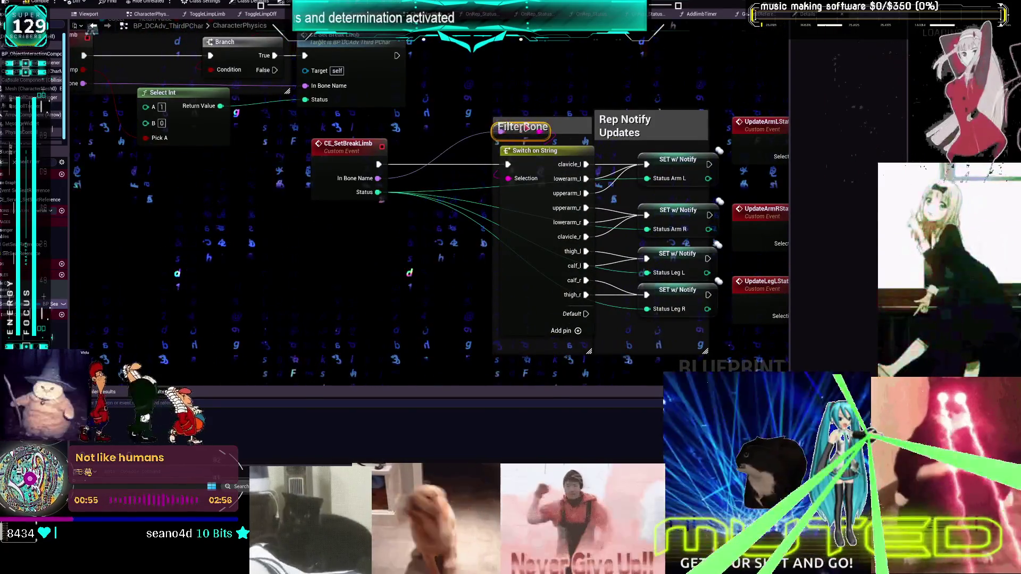
Step: Select the Status Arm L setter and bring the arm and leg limp nodes into view
{"action": "left_click_drag", "start_coordinate": [548, 112], "coordinate": [489, 97]}
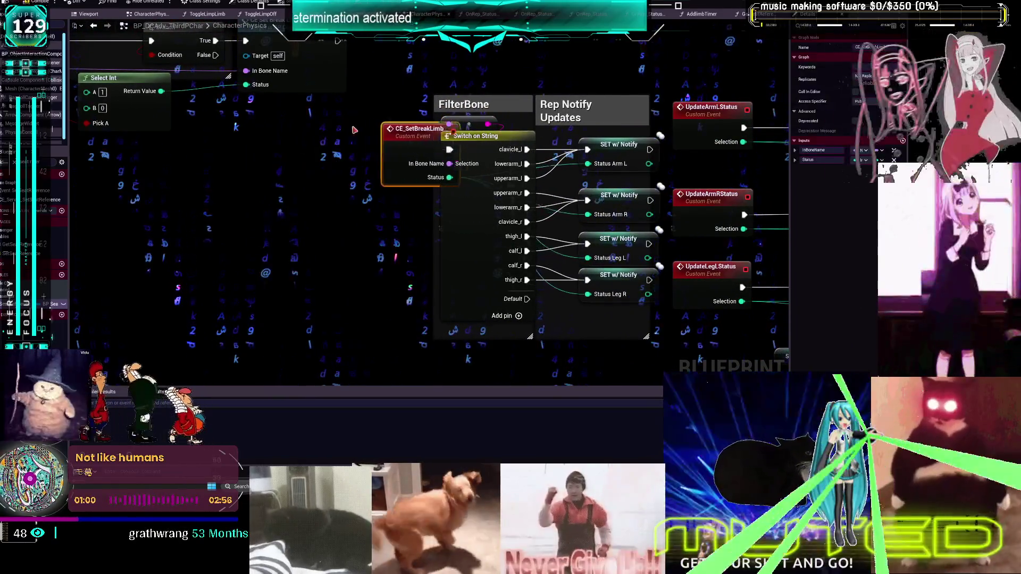
{"action": "left_click_drag", "start_coordinate": [632, 286], "coordinate": [549, 300]}
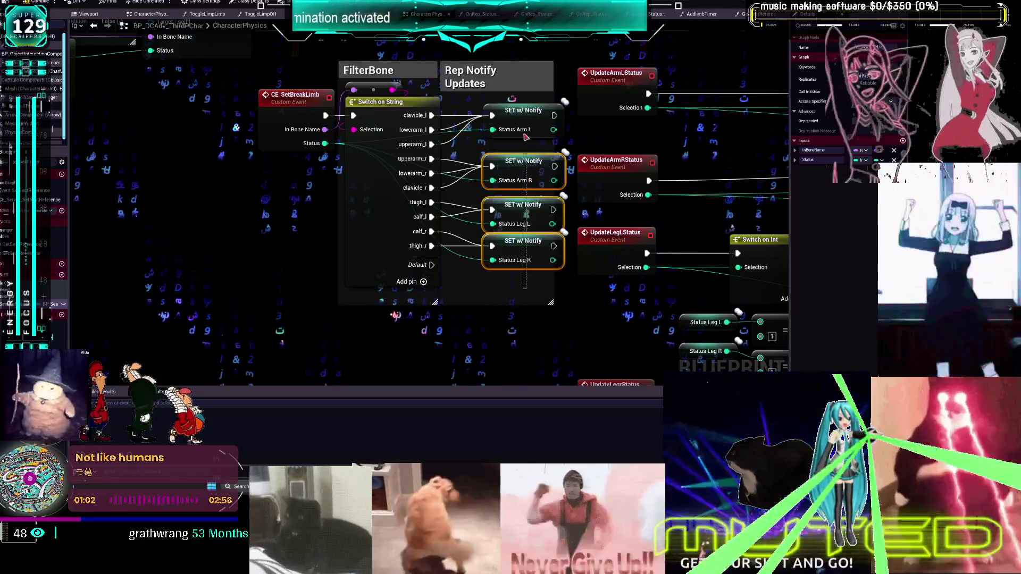
{"action": "scroll", "coordinate": [525, 133], "scroll_direction": "down", "scroll_amount": 1}
{"action": "left_click", "coordinate": [522, 118], "text": "shift"}
{"action": "left_click_drag", "start_coordinate": [547, 128], "coordinate": [528, 185]}
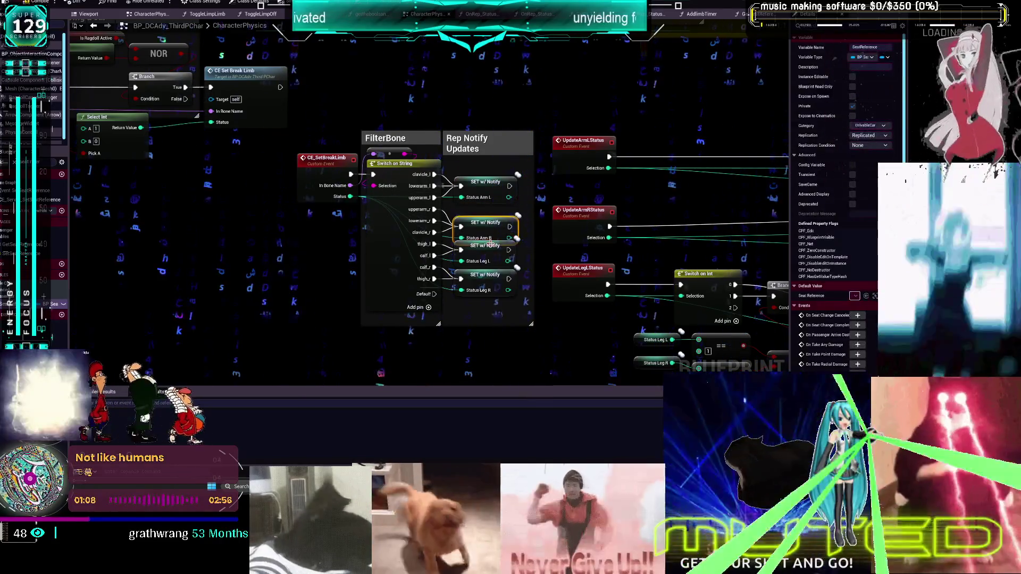
{"action": "left_click_drag", "start_coordinate": [486, 281], "coordinate": [484, 246]}
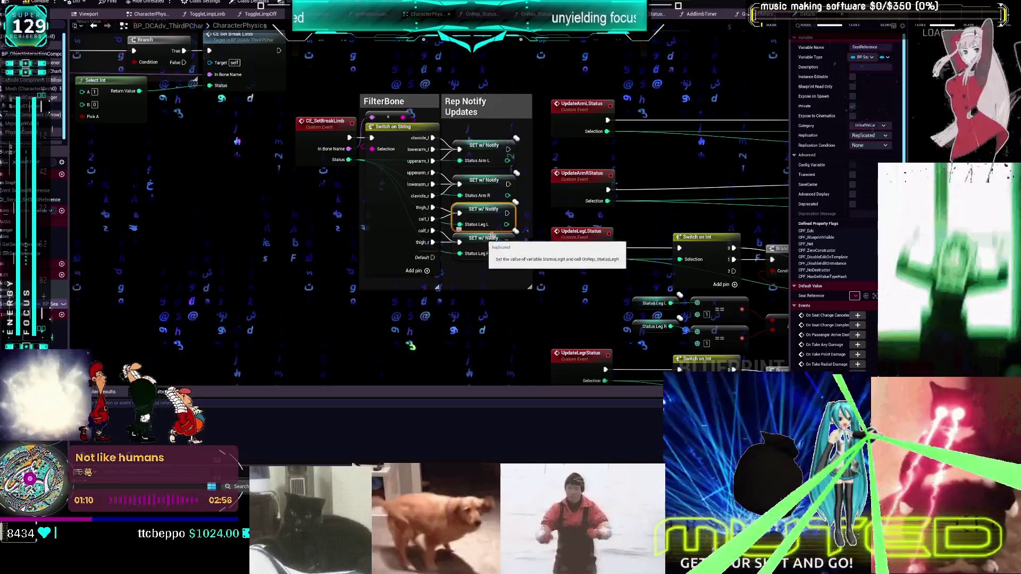
{"action": "left_click_drag", "start_coordinate": [574, 219], "coordinate": [503, 202]}
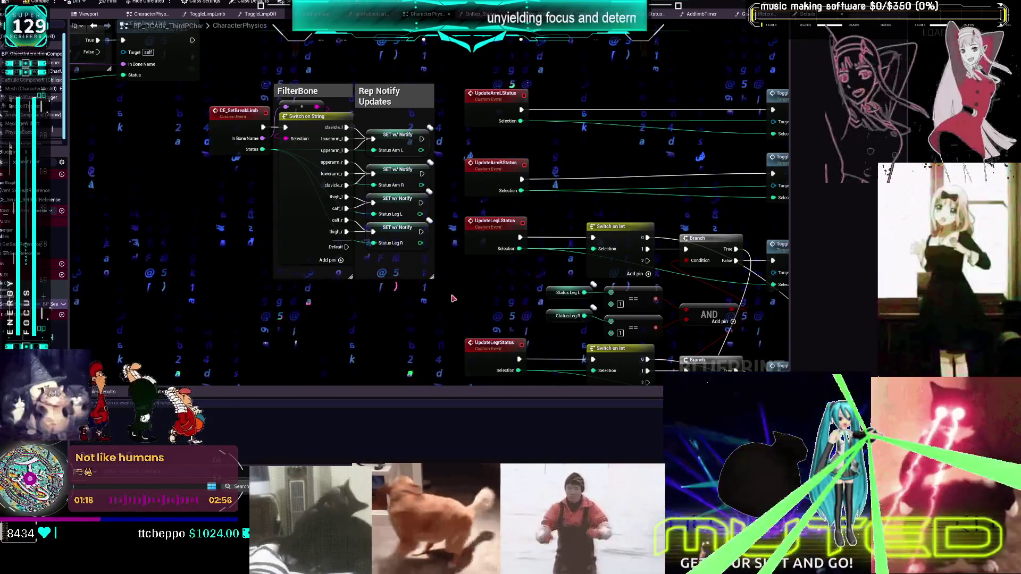
Step: Align the FilterBone group and the left- and right-arm limp nodes
{"action": "mouse_move", "coordinate": [235, 119]}
{"action": "left_mouse_down"}
{"action": "mouse_move", "coordinate": [253, 117]}
{"action": "mouse_move", "coordinate": [64, 116]}
{"action": "left_mouse_up"}
{"action": "scroll", "coordinate": [372, 160], "scroll_direction": "down", "scroll_amount": 1}
{"action": "left_click_drag", "start_coordinate": [605, 105], "coordinate": [410, 146]}
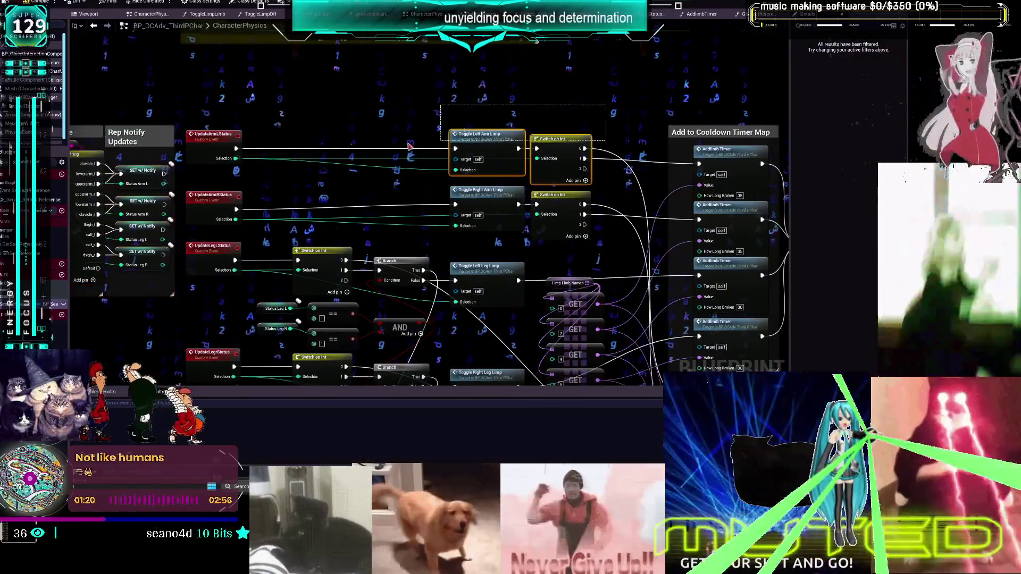
{"action": "left_click_drag", "start_coordinate": [220, 145], "coordinate": [220, 150]}
{"action": "left_click_drag", "start_coordinate": [550, 137], "coordinate": [425, 150]}
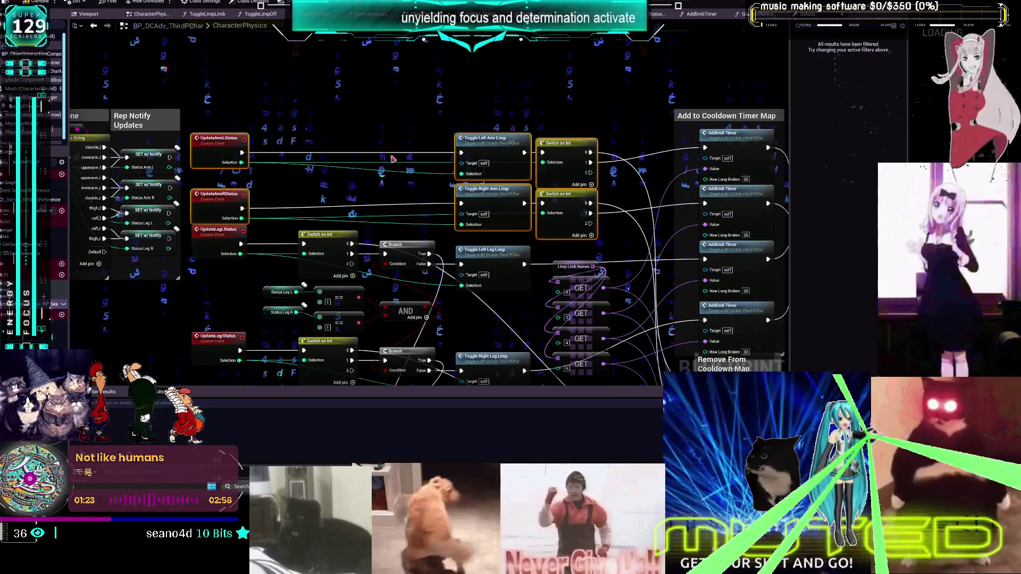
{"action": "left_click", "coordinate": [392, 128]}
Step: Switch to the Obsidian bug board and open the clipped-through-floor bug card
{"action": "mouse_move", "coordinate": [297, 104]}
{"action": "left_mouse_down"}
{"action": "mouse_move", "coordinate": [373, 99]}
{"action": "mouse_move", "coordinate": [494, 131]}
{"action": "left_mouse_up"}
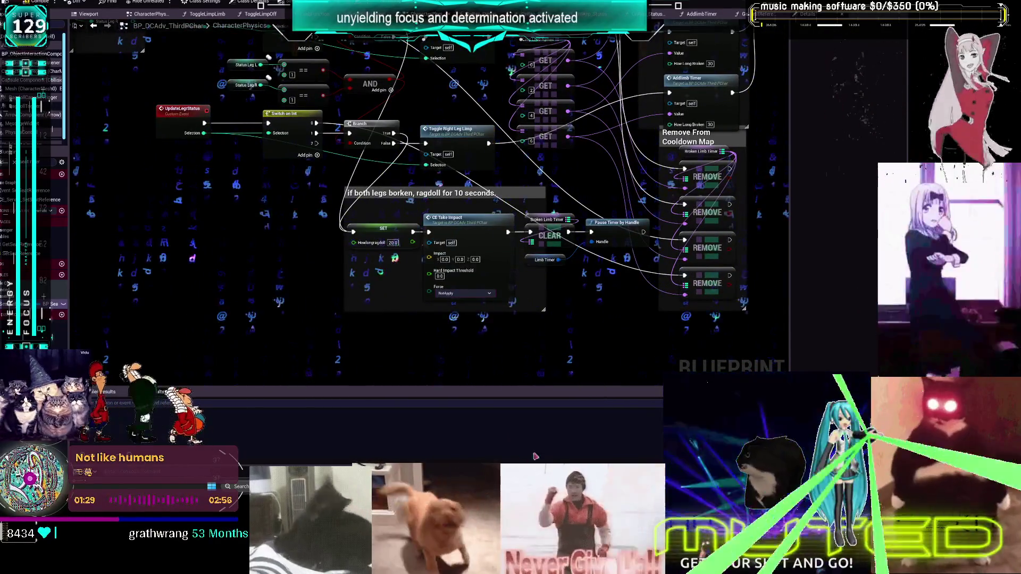
{"action": "key", "text": "alt+Tab"}
{"action": "double_click", "coordinate": [355, 202]}
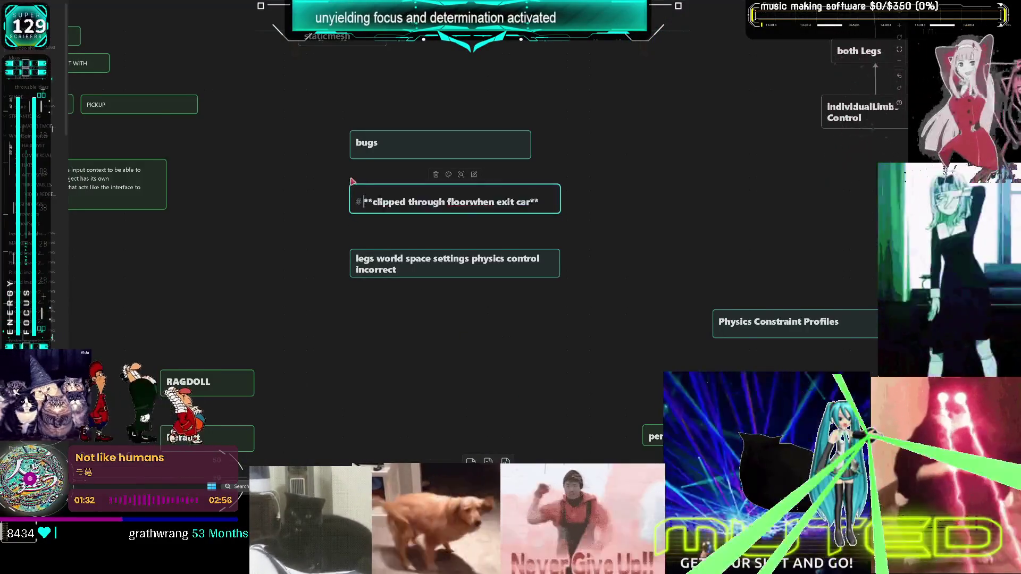
Step: Review the legs world-space settings bug card, then go back to the CharacterPhysics graph
{"action": "left_click_drag", "start_coordinate": [477, 116], "coordinate": [471, 157]}
{"action": "left_click", "coordinate": [428, 308]}
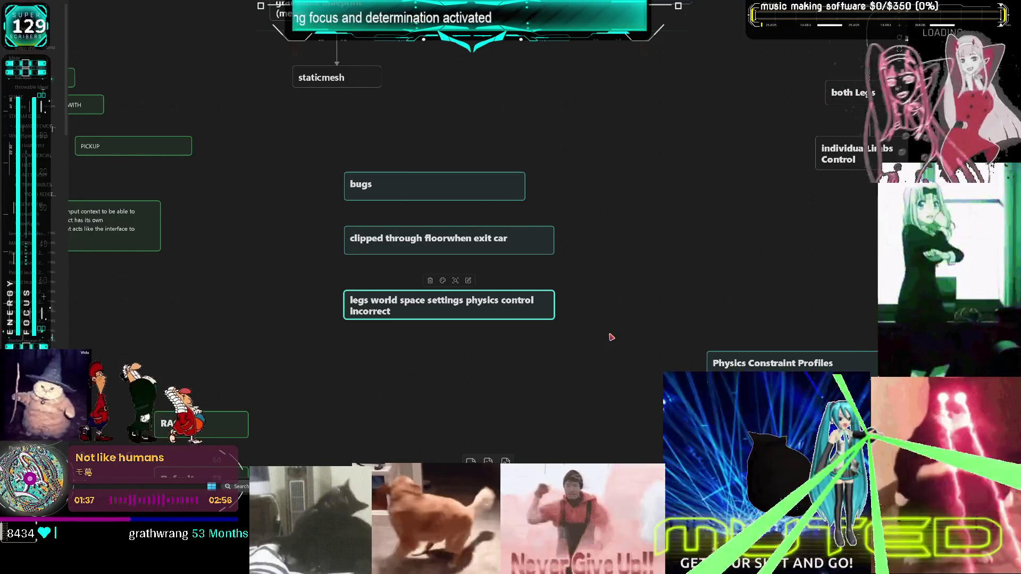
{"action": "key", "text": "alt+Tab"}
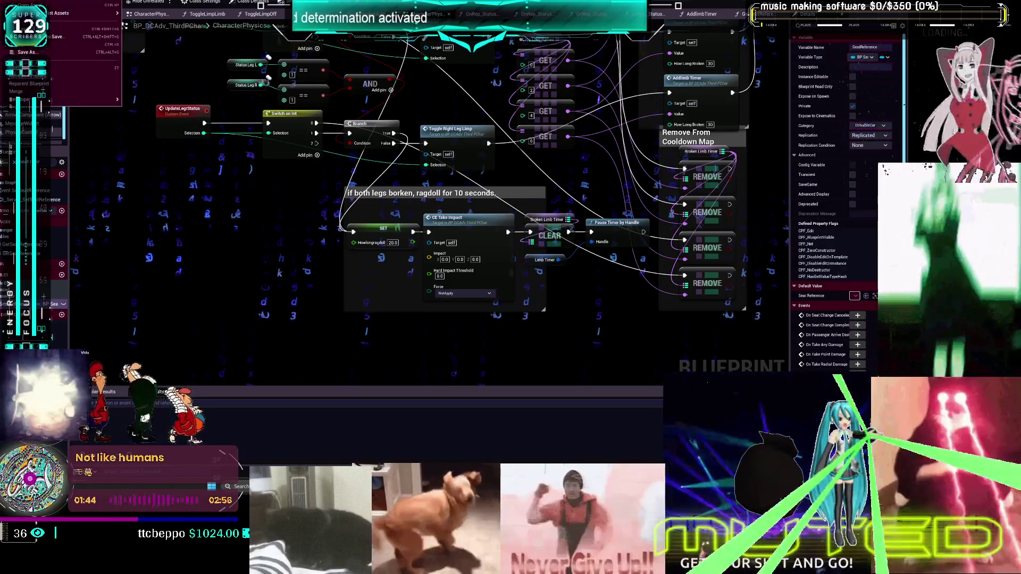
Step: Save CharacterPhysics with Ctrl+S, recentre on the limb-status nodes, and switch to BP_ThirdPersonMikuRacer
{"action": "key", "text": "ctrl+s"}
{"action": "mouse_move", "coordinate": [453, 79]}
{"action": "left_mouse_down"}
{"action": "mouse_move", "coordinate": [513, 160]}
{"action": "mouse_move", "coordinate": [426, 200]}
{"action": "left_mouse_up"}
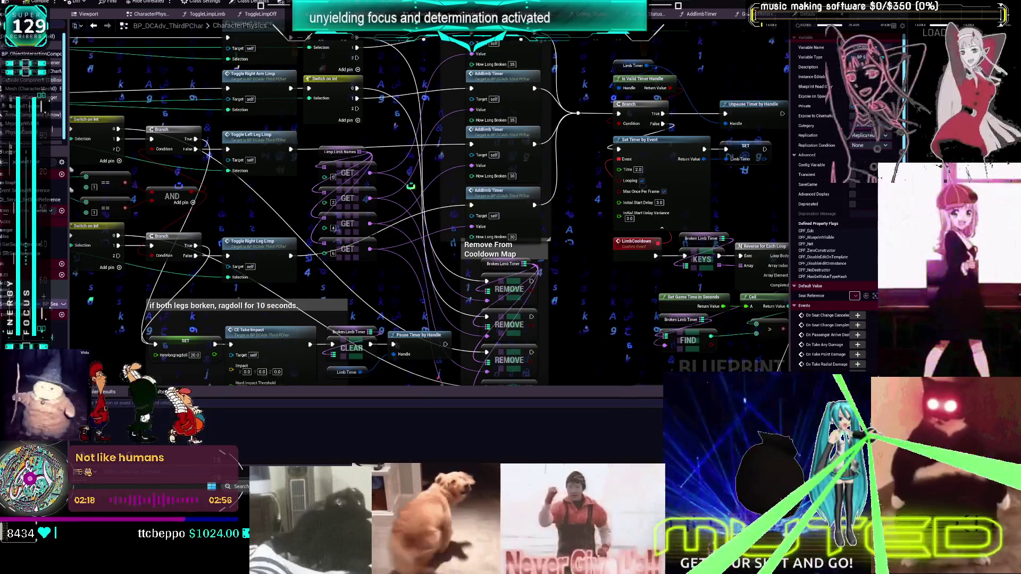
{"action": "key", "text": "alt+Tab"}
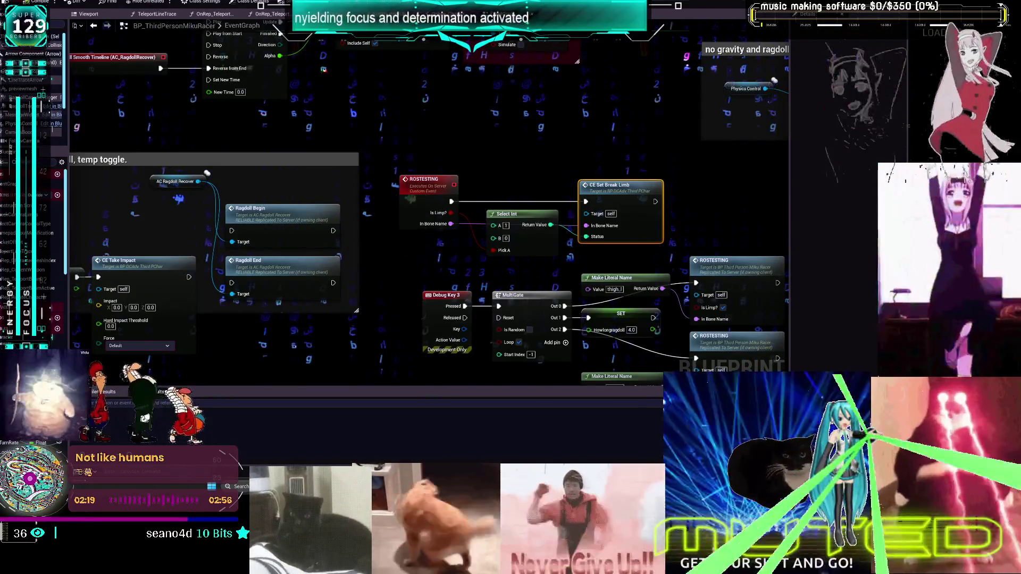
Step: Return to CharacterPhysics and open the DT_PhysicsSetup data table from the Content Browser
{"action": "key", "text": "alt+Tab"}
{"action": "key", "text": "alt+Tab"}
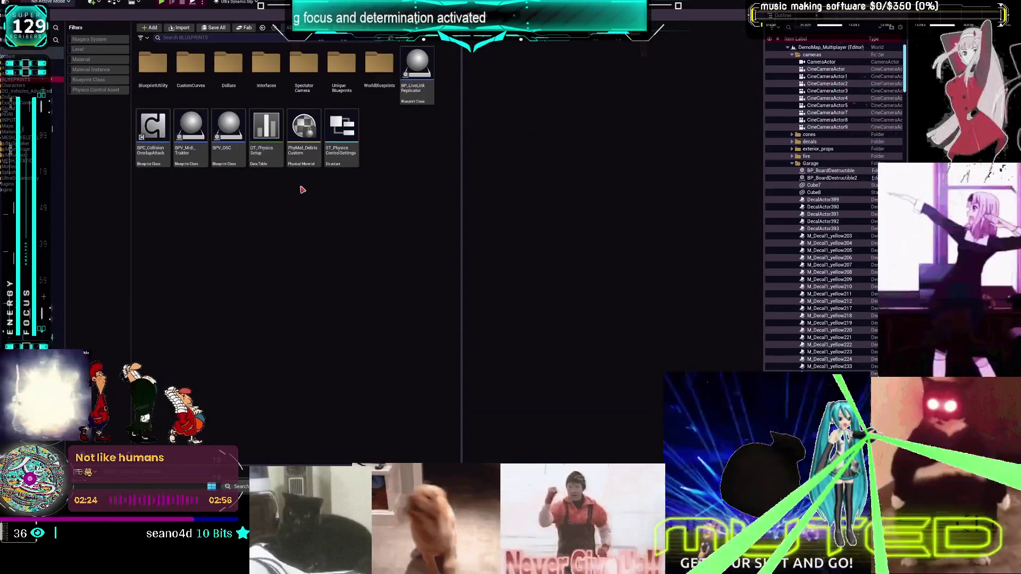
{"action": "double_click", "coordinate": [267, 152]}
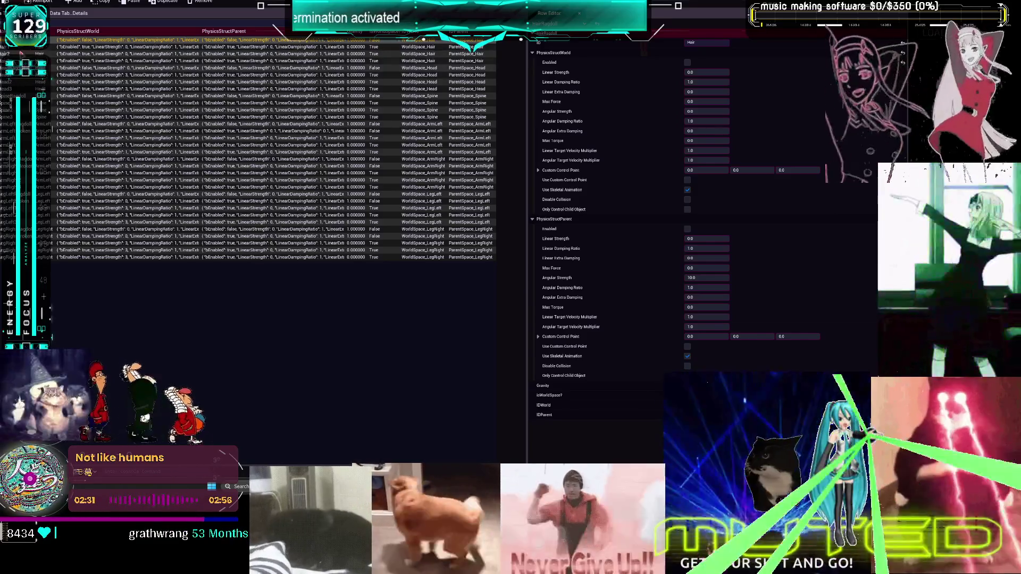
{"action": "left_click", "coordinate": [128, 68]}
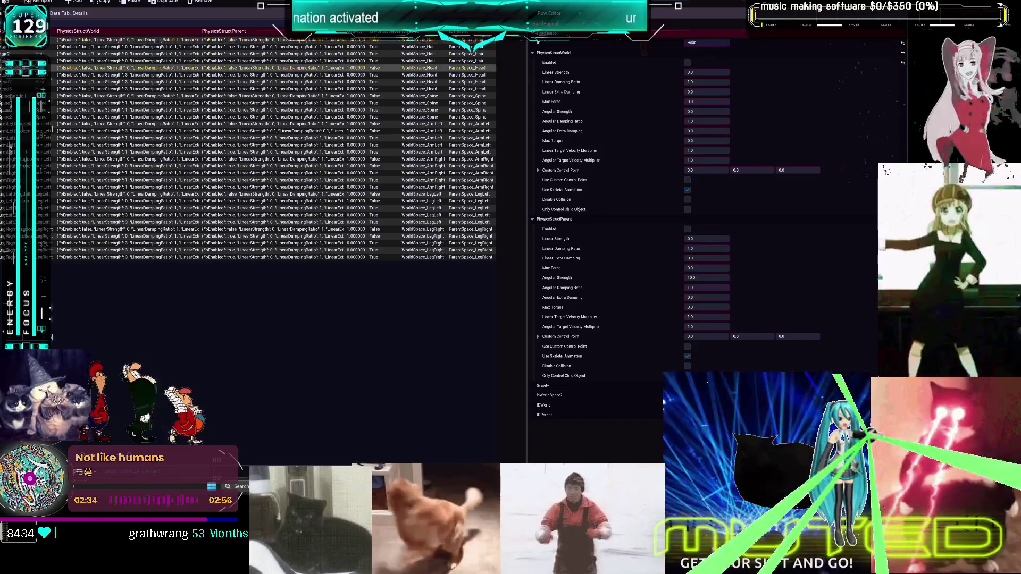
{"action": "left_click", "coordinate": [92, 166]}
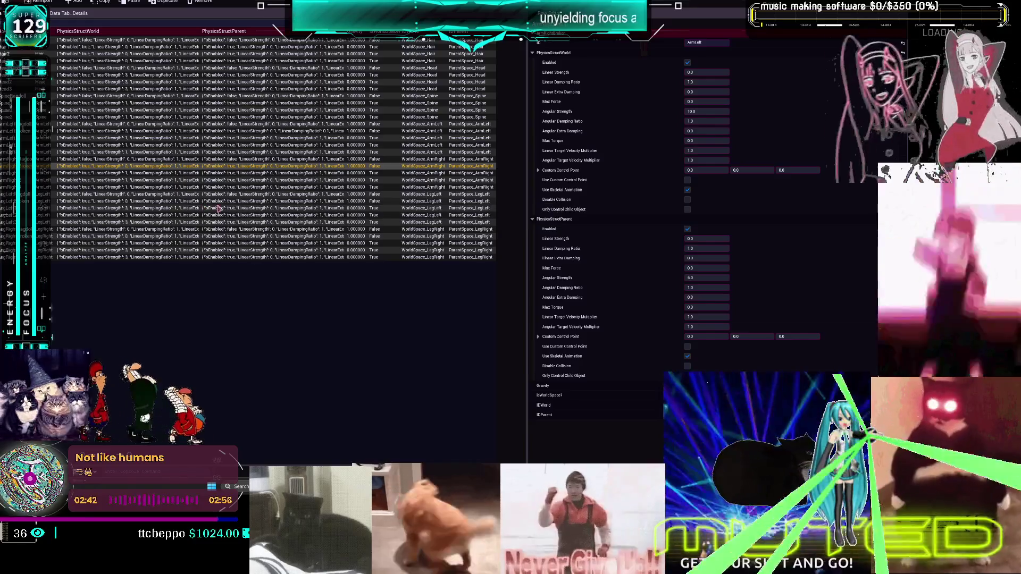
{"action": "left_click", "coordinate": [366, 204]}
{"action": "left_click", "coordinate": [366, 208]}
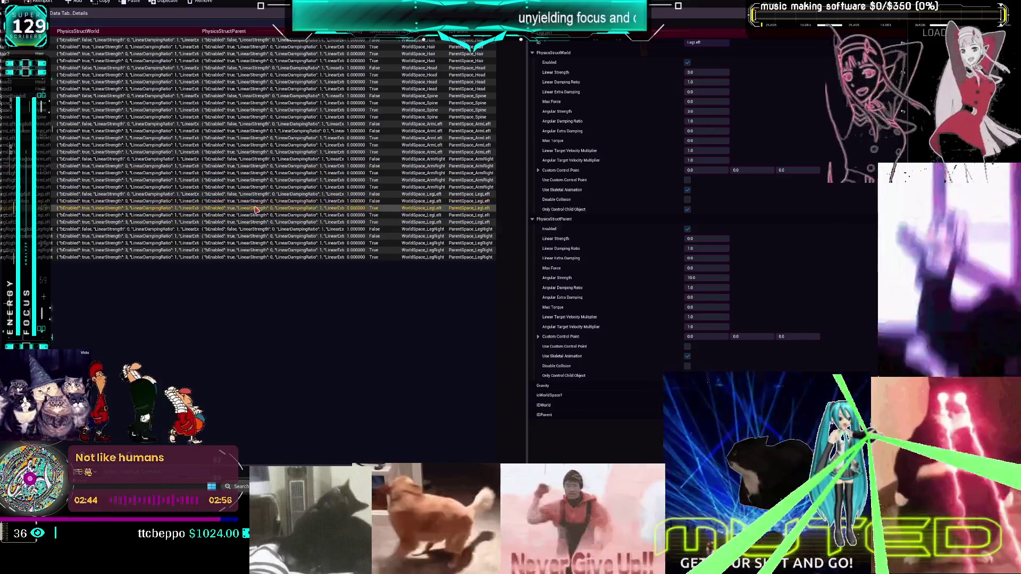
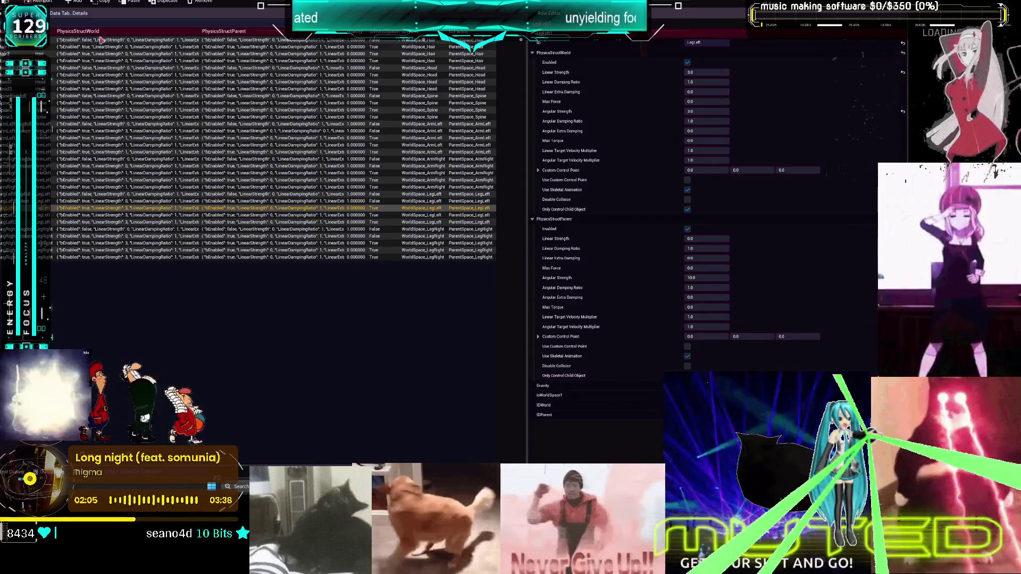
Step: Open the Animation_PhysicsControl level from ExampleContent > Animation and start playing it
{"action": "left_click", "coordinate": [94, 4]}
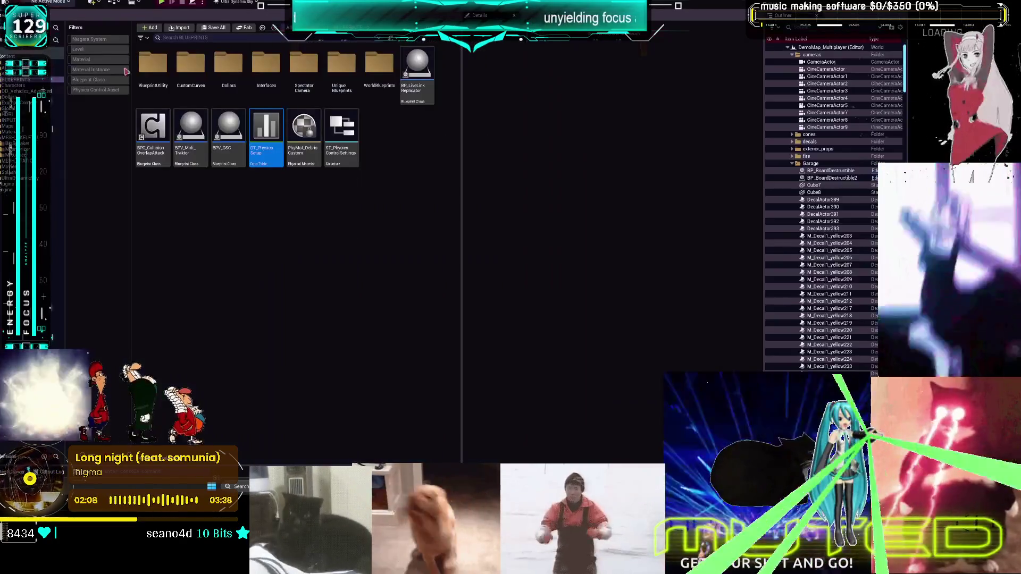
{"action": "left_click", "coordinate": [16, 103]}
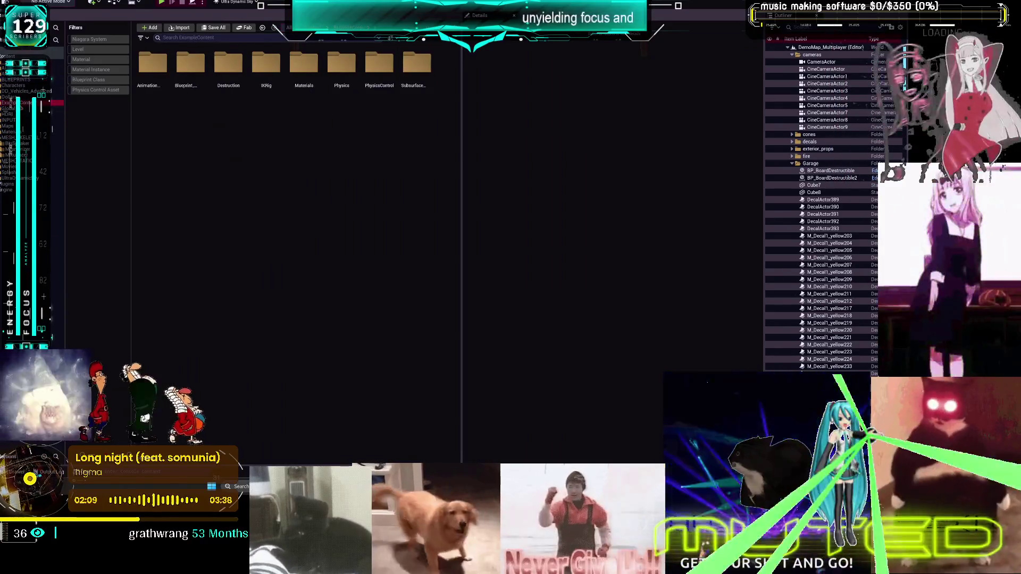
{"action": "left_click", "coordinate": [14, 132]}
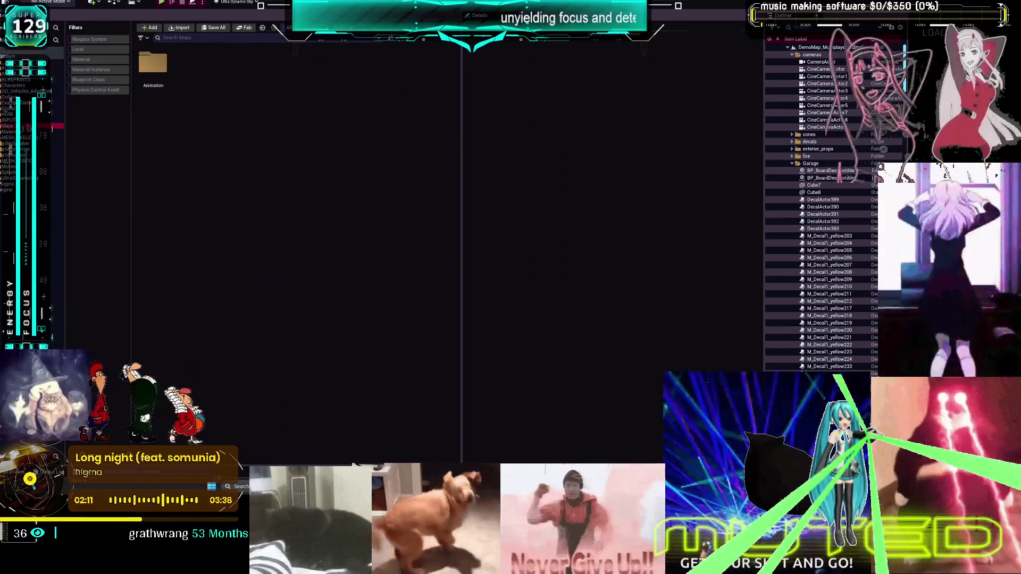
{"action": "left_click", "coordinate": [153, 63]}
{"action": "double_click", "coordinate": [152, 62]}
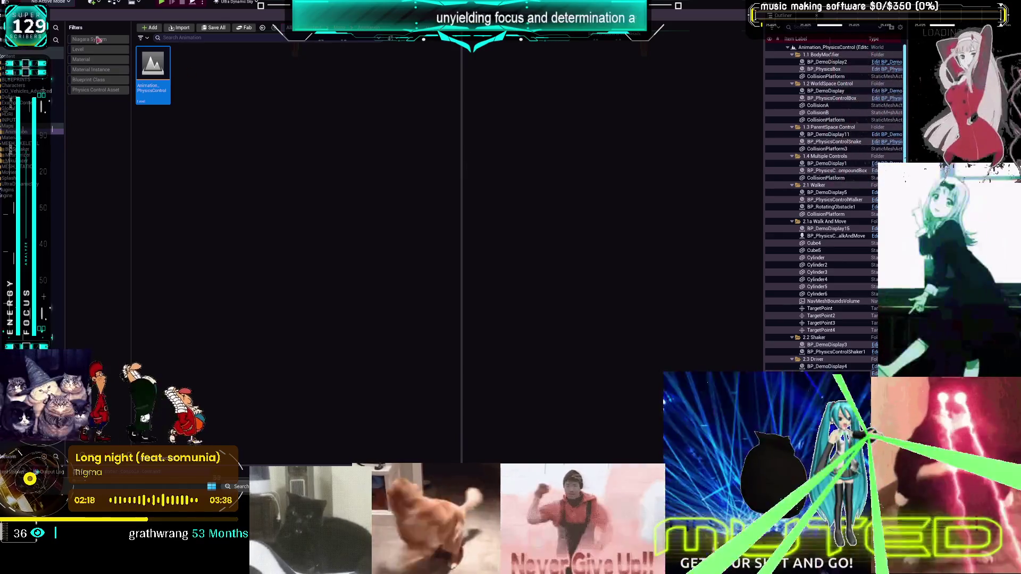
{"action": "left_click", "coordinate": [161, 3]}
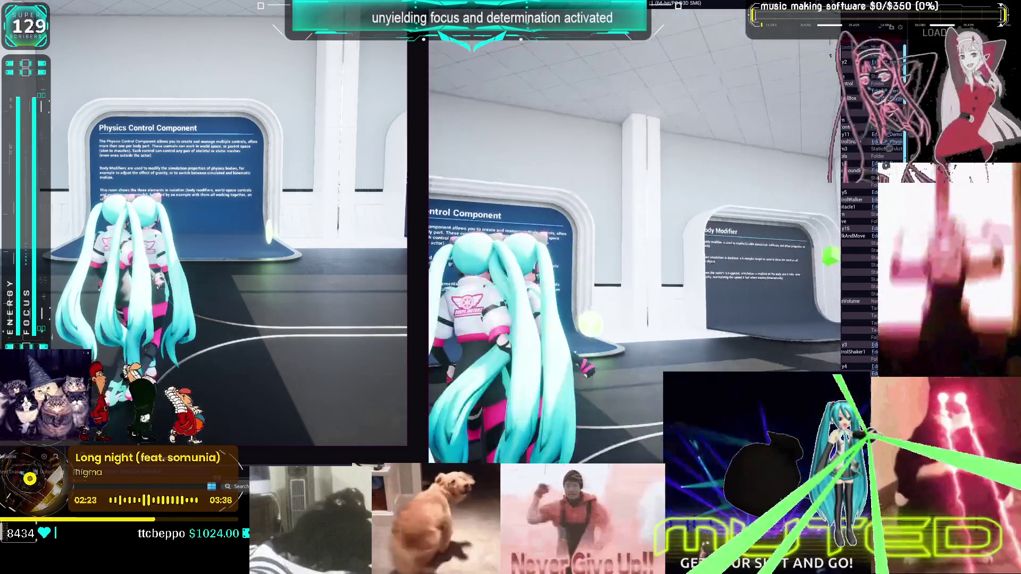
Step: Run the character forward down the demo corridor, then exit the play session with Esc
{"action": "key", "text": "w"}
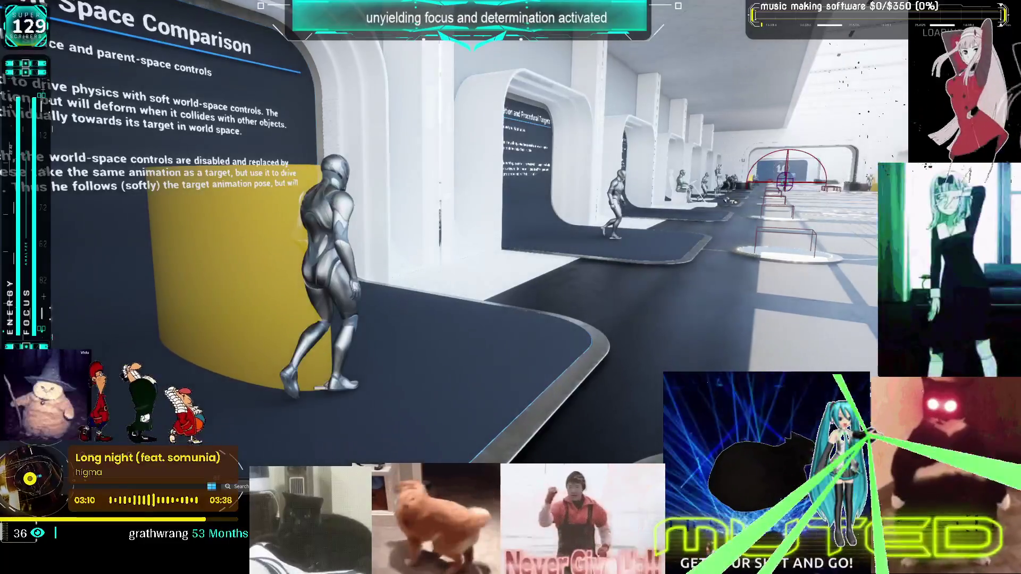
{"action": "key", "text": "Escape"}
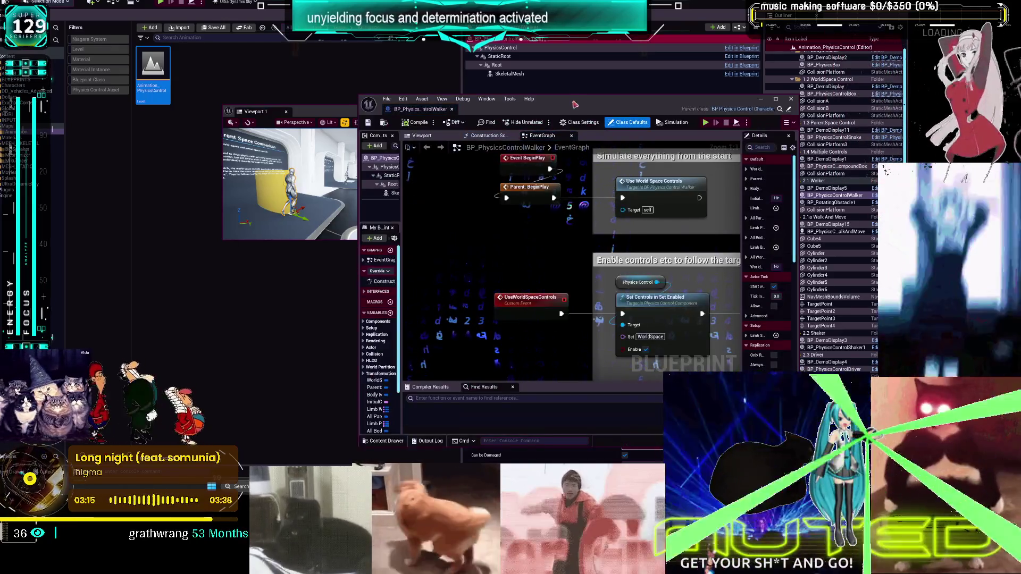
Step: Open BP_PhysicsControlWalker's EventGraph maximized and zoom around its comment groups
{"action": "double_click", "coordinate": [574, 104]}
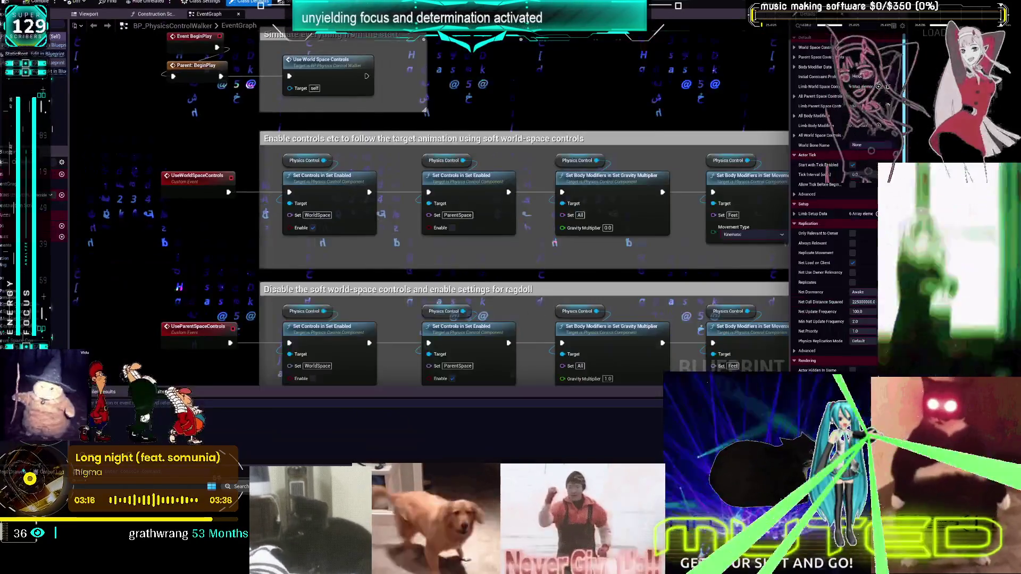
{"action": "scroll", "coordinate": [496, 78], "scroll_direction": "down", "scroll_amount": 3}
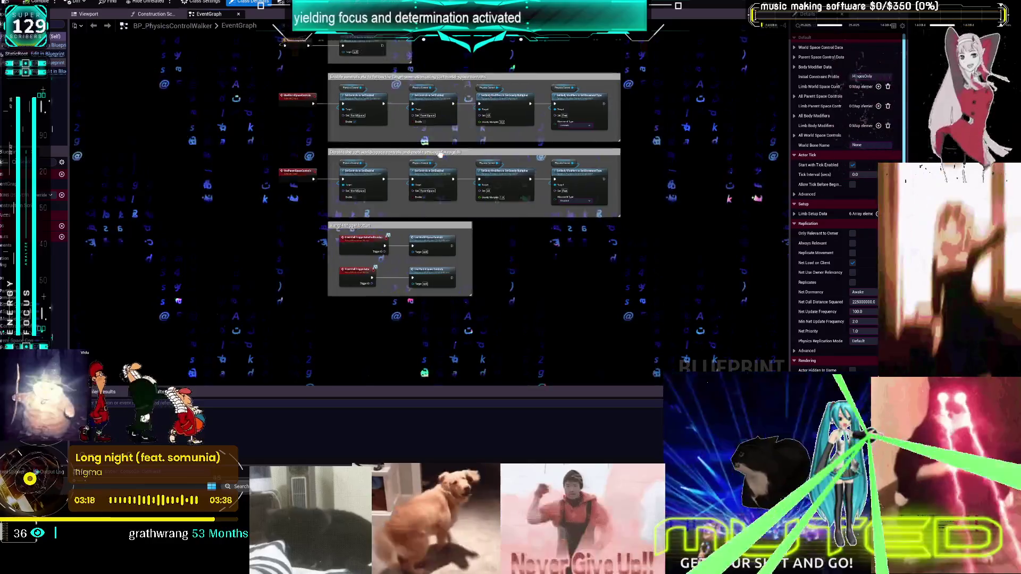
{"action": "scroll", "coordinate": [296, 160], "scroll_direction": "up", "scroll_amount": 3}
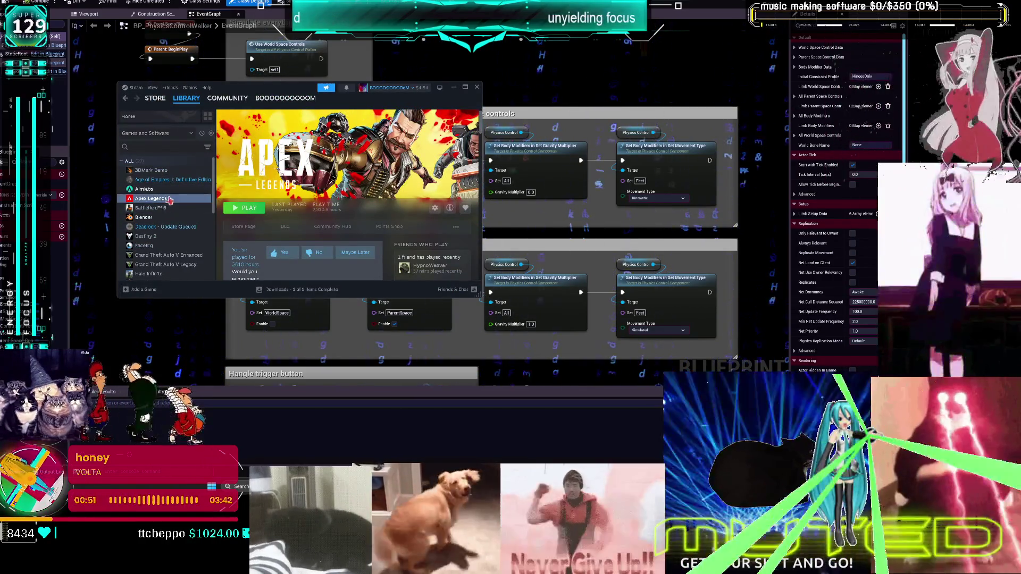
Step: Select Aimlabs in the Steam library, launch it, then switch away from Steam
{"action": "left_click", "coordinate": [144, 190]}
{"action": "left_click", "coordinate": [244, 210]}
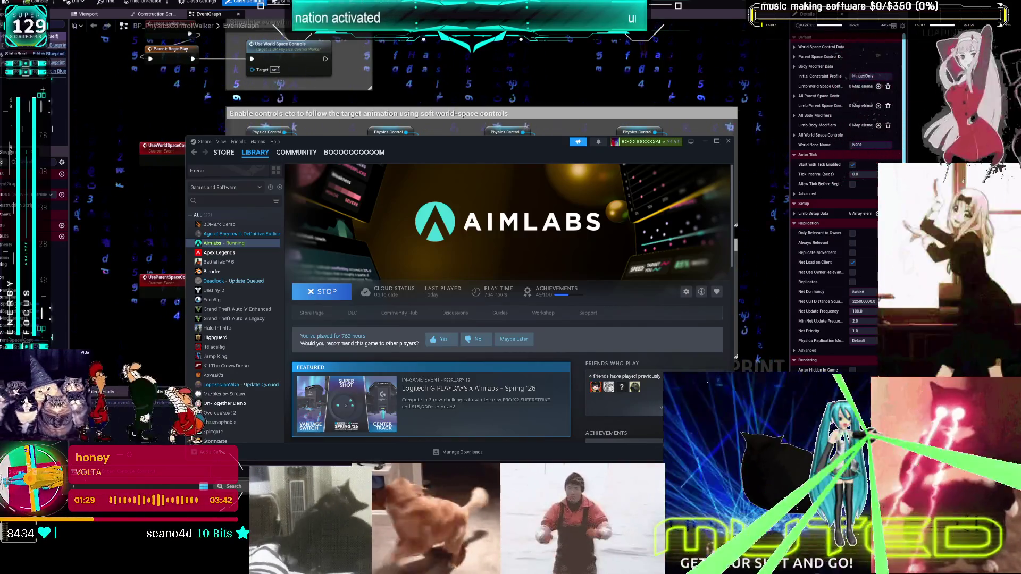
{"action": "key", "text": "alt+Tab"}
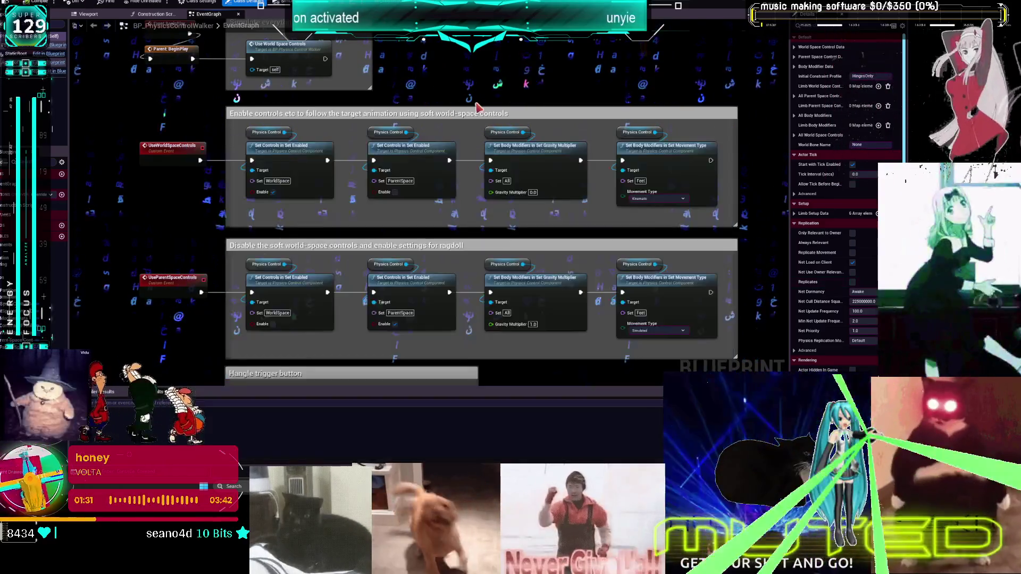
Step: Inspect the walker graph's gravity multiplier, ragdoll Set Controls and movement type nodes
{"action": "left_click_drag", "start_coordinate": [363, 101], "coordinate": [405, 158]}
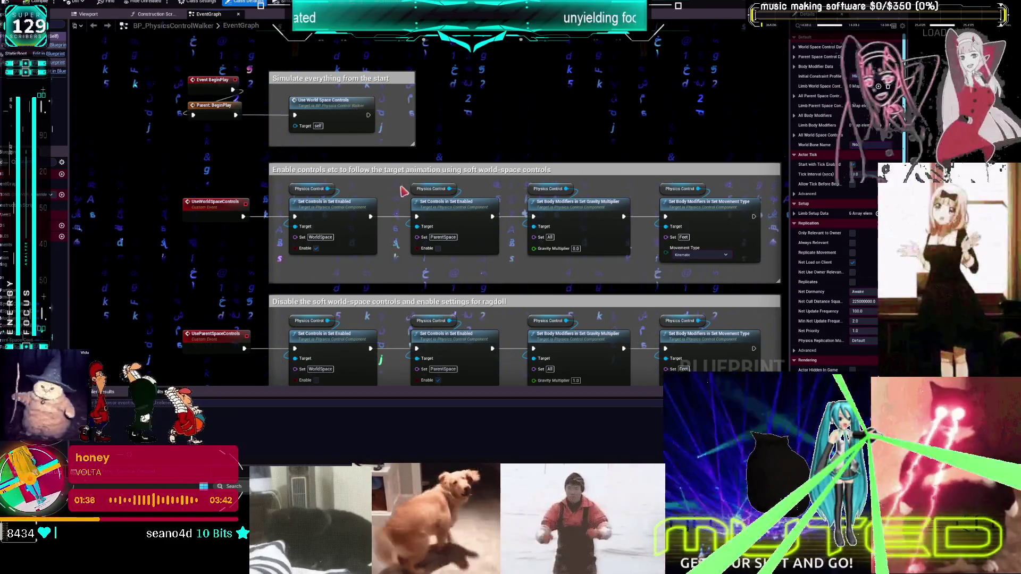
{"action": "left_click", "coordinate": [622, 203]}
{"action": "mouse_move", "coordinate": [636, 194]}
{"action": "left_mouse_down"}
{"action": "mouse_move", "coordinate": [520, 155]}
{"action": "mouse_move", "coordinate": [622, 87]}
{"action": "left_mouse_up"}
{"action": "left_click", "coordinate": [395, 219]}
{"action": "left_click", "coordinate": [532, 210]}
{"action": "left_click", "coordinate": [665, 210]}
Step: Pan to the trigger and enable-controls groups, widen Details, and return to the level editor
{"action": "left_click_drag", "start_coordinate": [281, 331], "coordinate": [322, 230]}
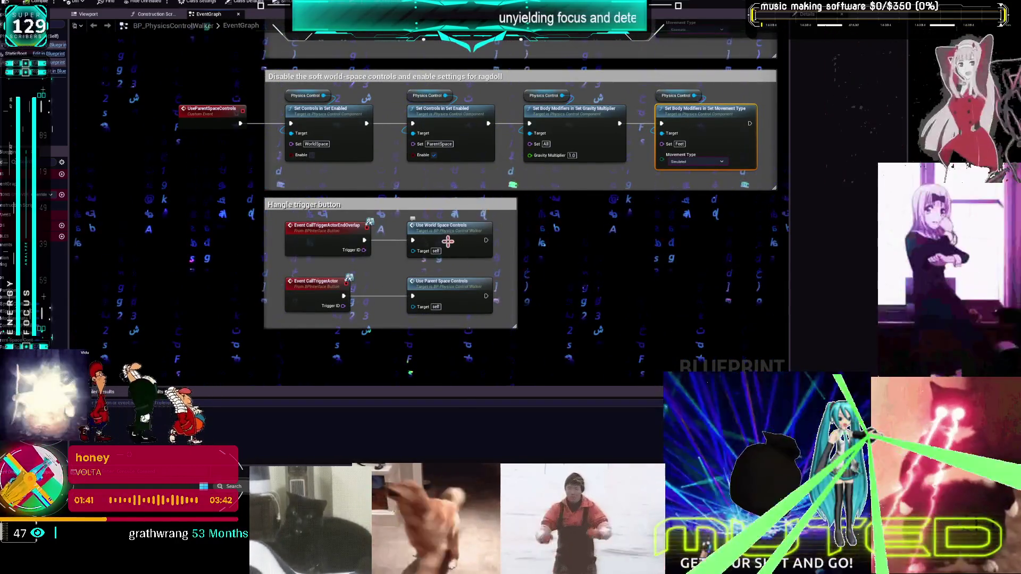
{"action": "left_click_drag", "start_coordinate": [452, 212], "coordinate": [332, 138]}
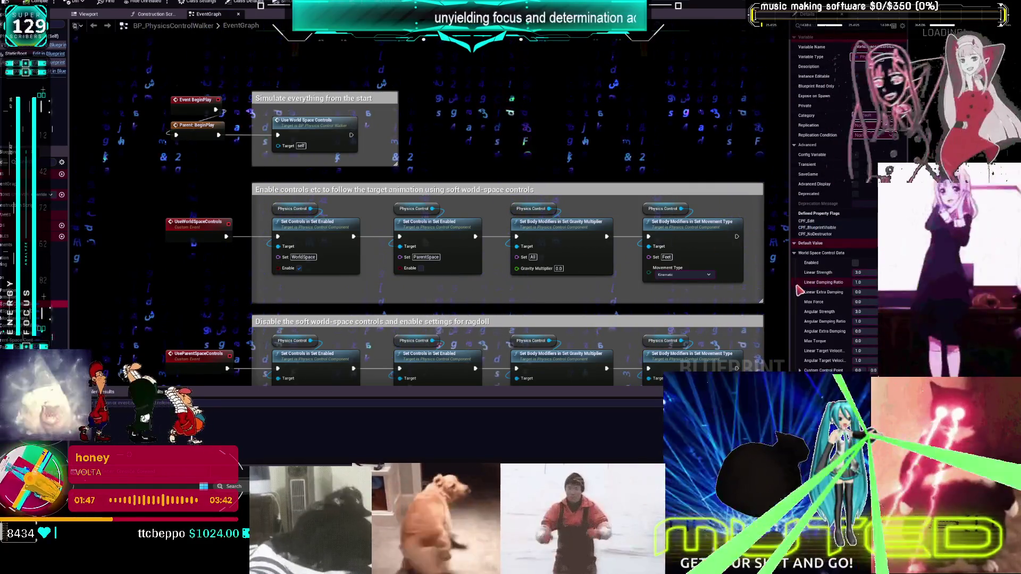
{"action": "left_click_drag", "start_coordinate": [791, 212], "coordinate": [750, 212]}
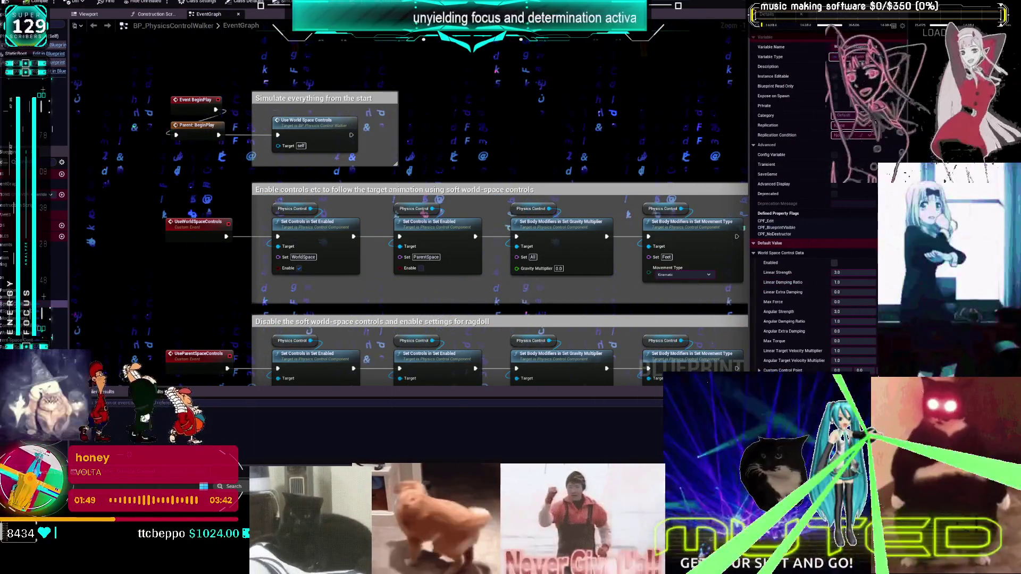
{"action": "key", "text": "alt+Tab"}
{"action": "left_click", "coordinate": [181, 196]}
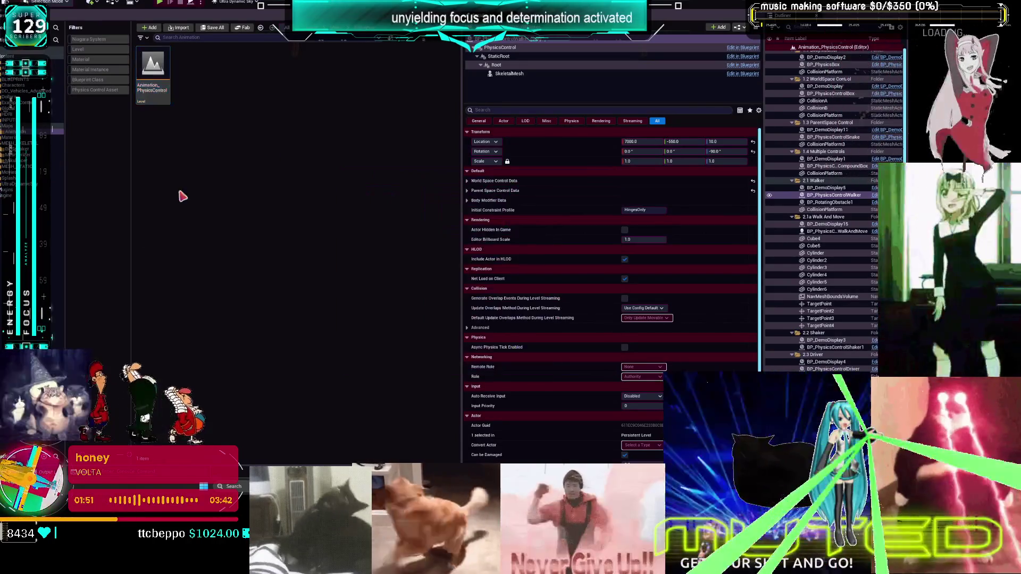
Step: Open BP_DCAdv_ThirdPChar from DD_Vehicles_Advanced/Blueprints, filtering to Blueprint classes
{"action": "left_click", "coordinate": [26, 90]}
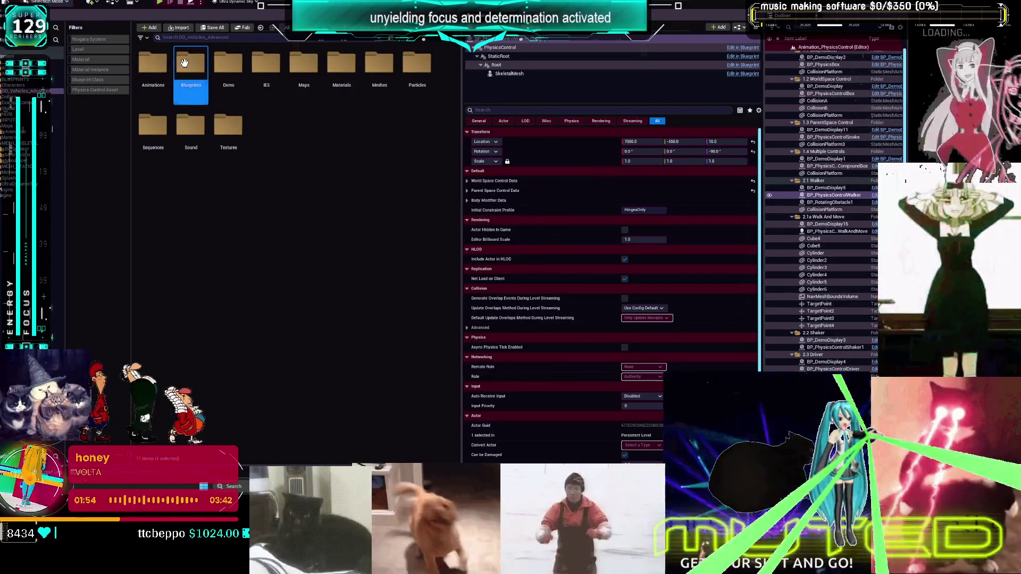
{"action": "double_click", "coordinate": [190, 66]}
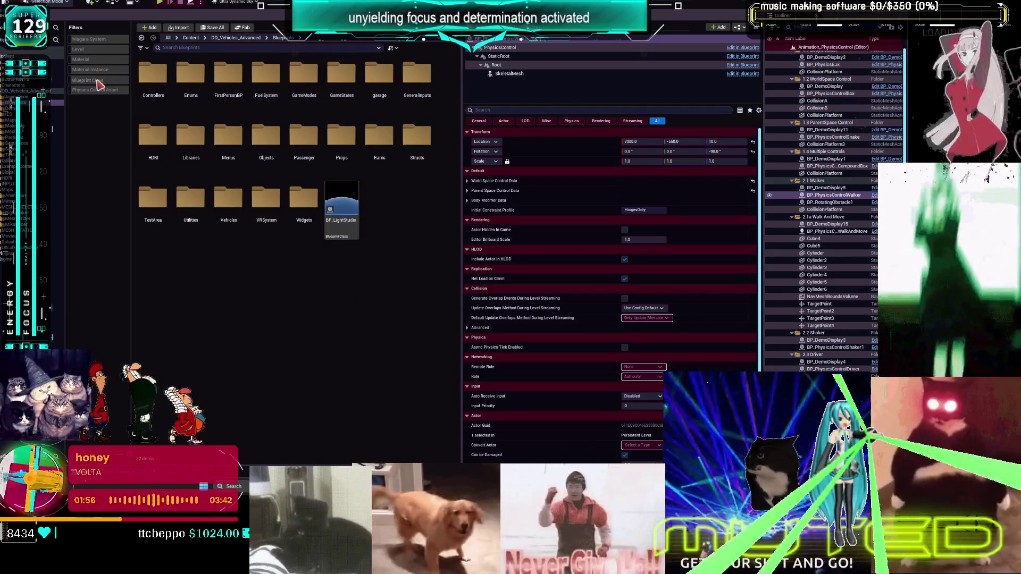
{"action": "left_click", "coordinate": [97, 81]}
{"action": "left_click", "coordinate": [383, 275]}
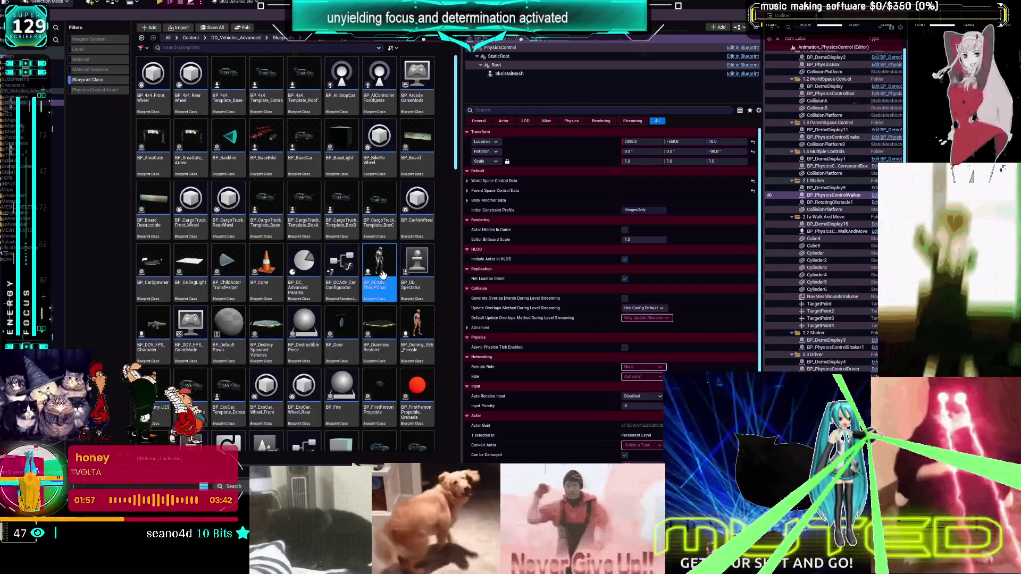
{"action": "double_click", "coordinate": [381, 275]}
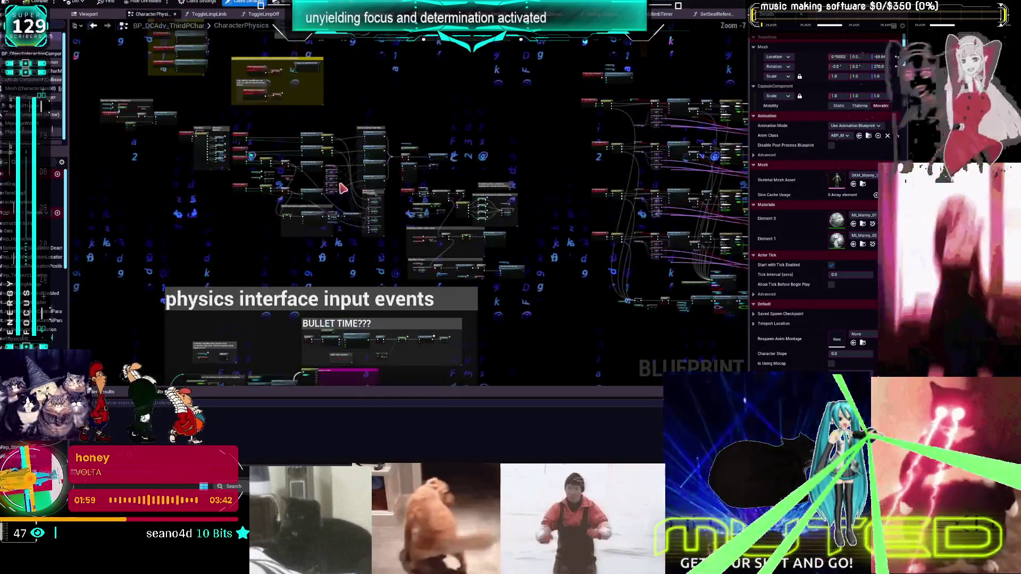
Step: Set Parent Space Control Data's default Angular Strength to 3.0 and save the blueprint
{"action": "scroll", "coordinate": [336, 290], "scroll_direction": "up", "scroll_amount": 8}
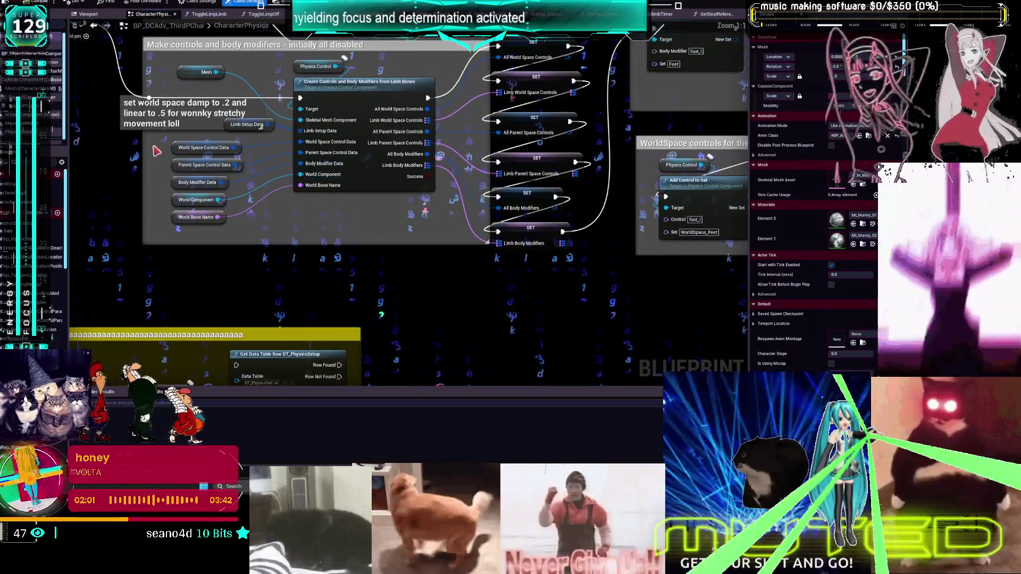
{"action": "left_click", "coordinate": [223, 148]}
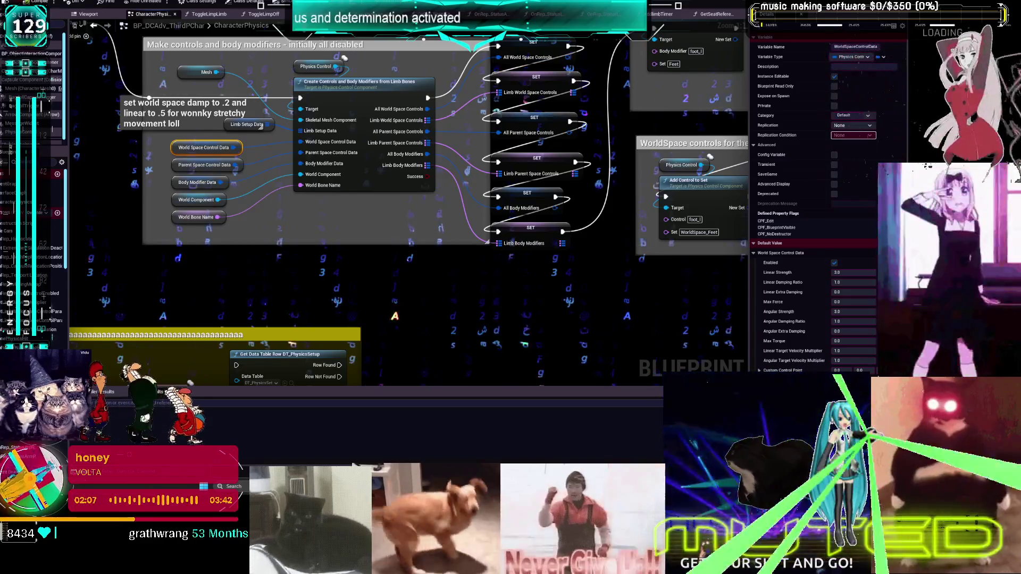
{"action": "left_click", "coordinate": [197, 165]}
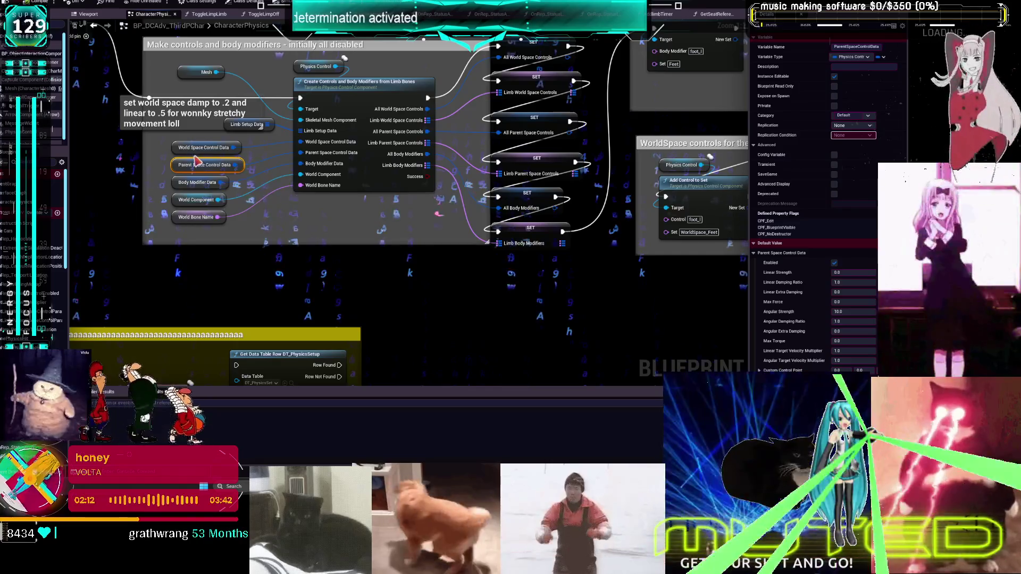
{"action": "left_click", "coordinate": [848, 311]}
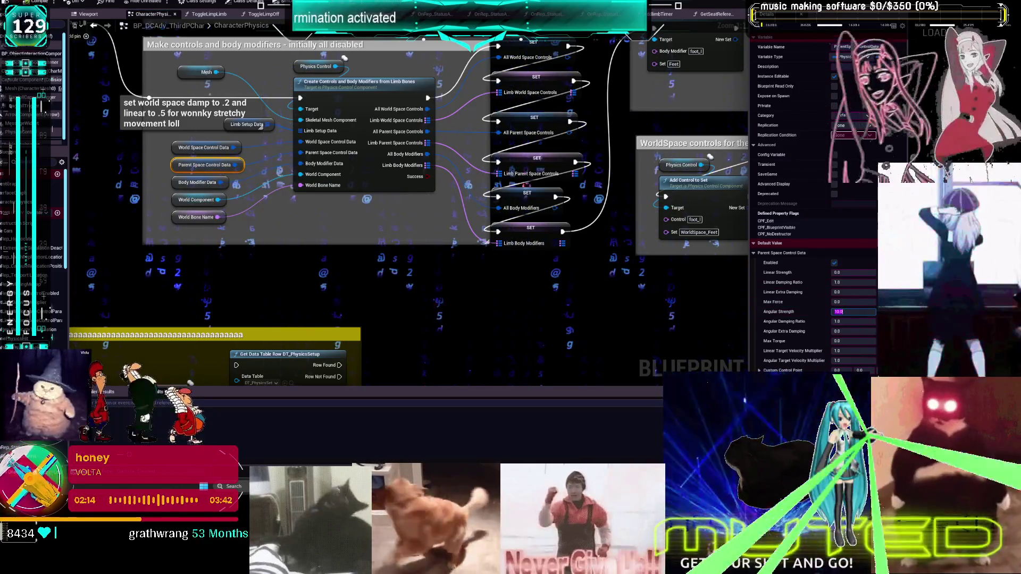
{"action": "type", "text": "3.0"}
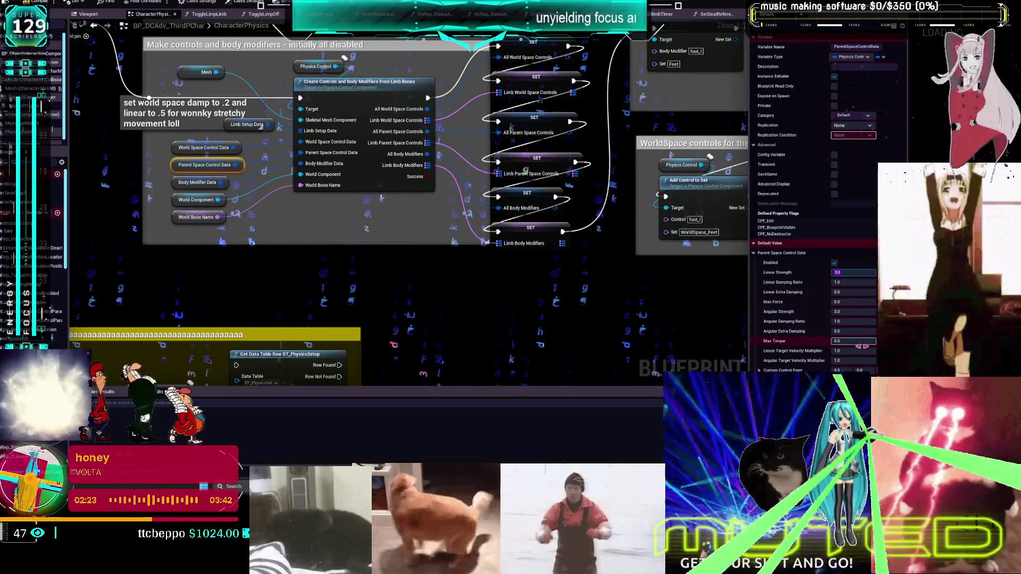
{"action": "left_click", "coordinate": [192, 185]}
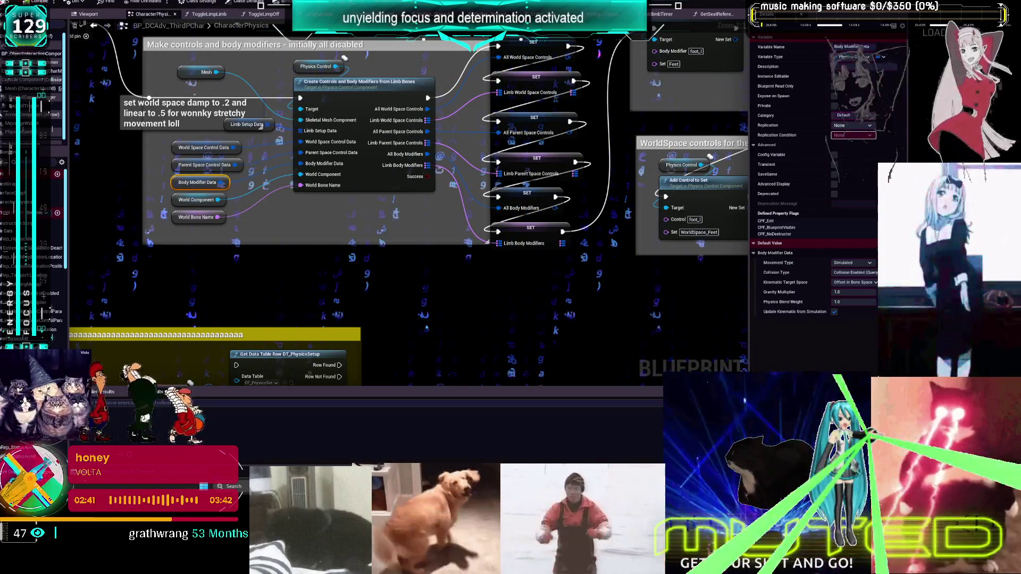
{"action": "key", "text": "ctrl+s"}
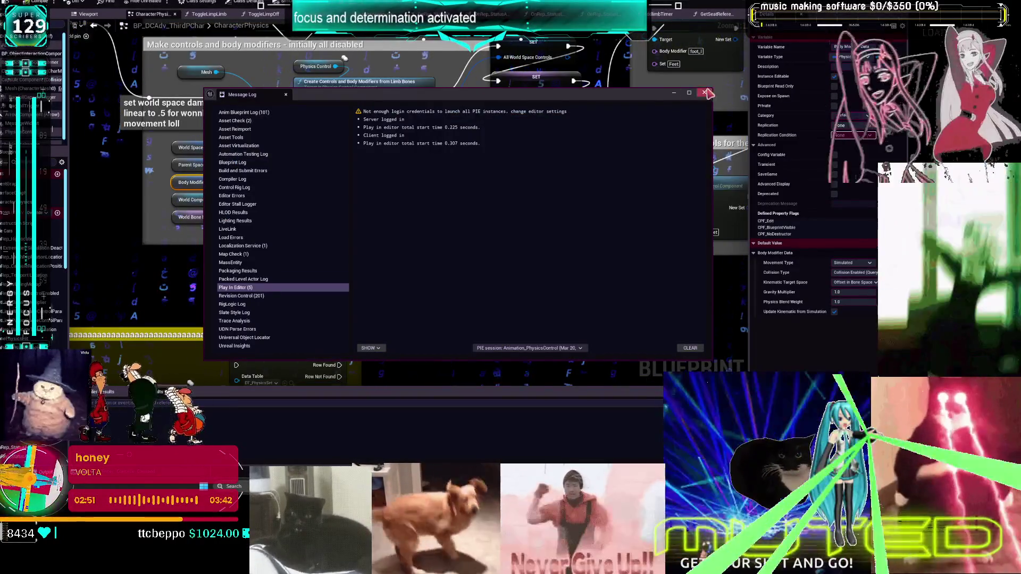
Step: Open the Jog_Fwd animation via a 'fw' search, raise a setting from 0.5 to 0.8, and return to the graph
{"action": "left_click", "coordinate": [704, 93]}
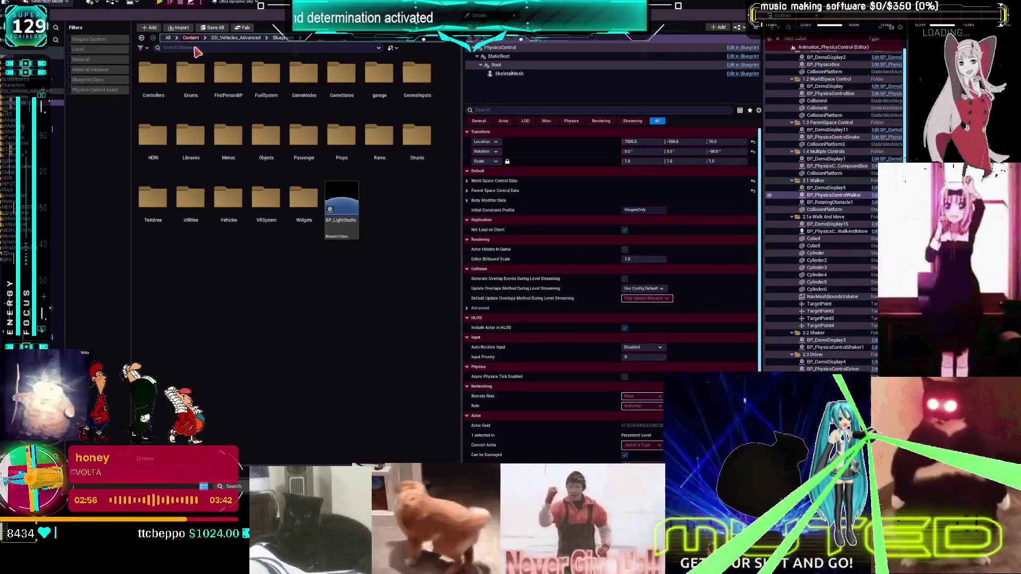
{"action": "left_click", "coordinate": [197, 48]}
{"action": "type", "text": "fwd"}
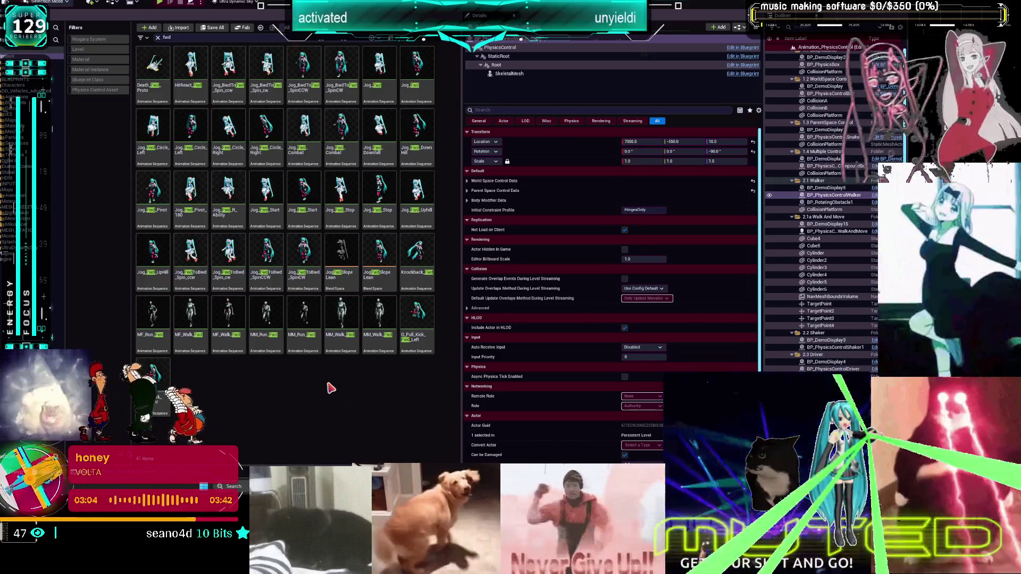
{"action": "left_click", "coordinate": [393, 82]}
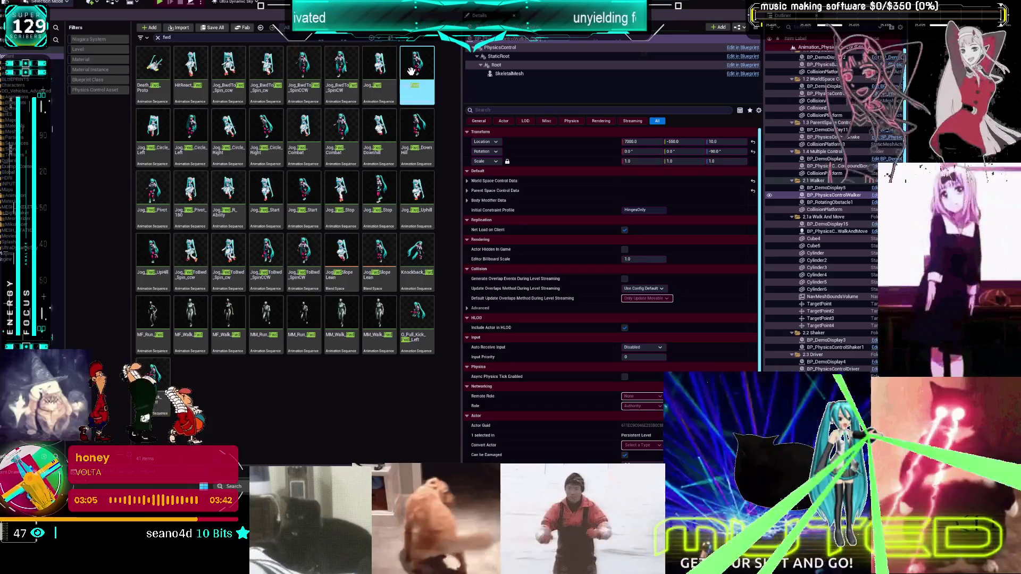
{"action": "double_click", "coordinate": [411, 71]}
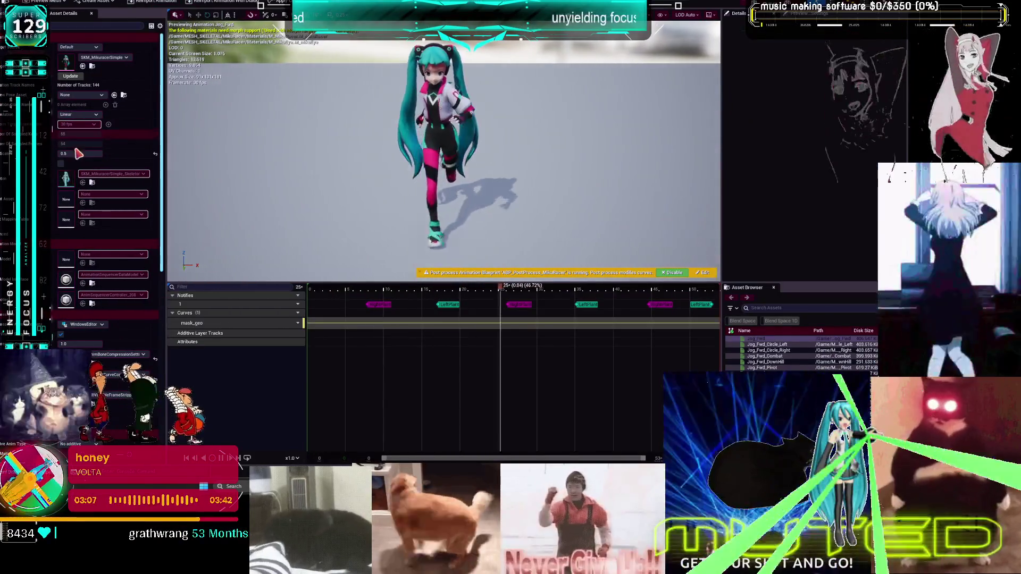
{"action": "left_click_drag", "start_coordinate": [79, 154], "coordinate": [81, 153]}
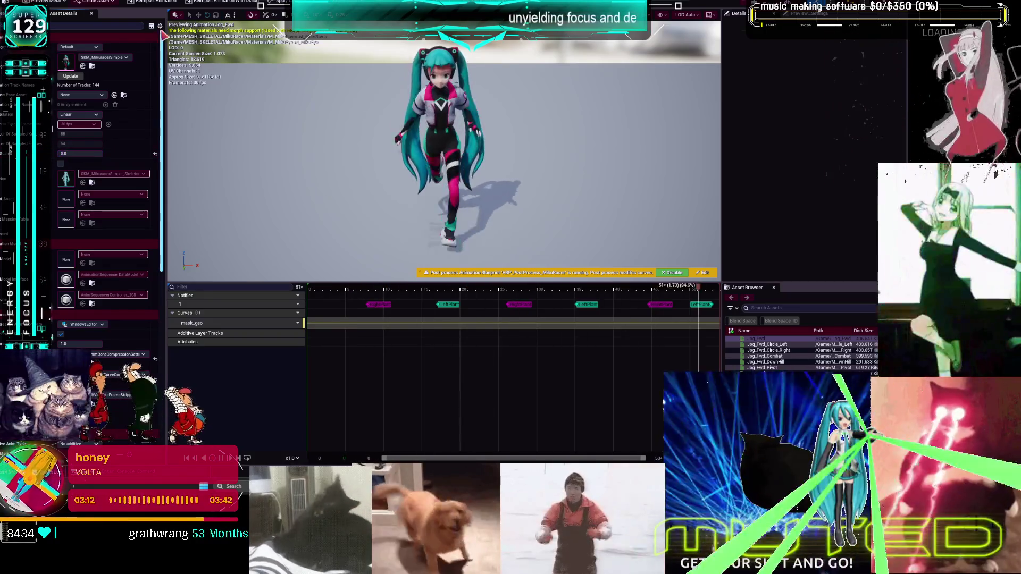
{"action": "key", "text": "alt+Tab"}
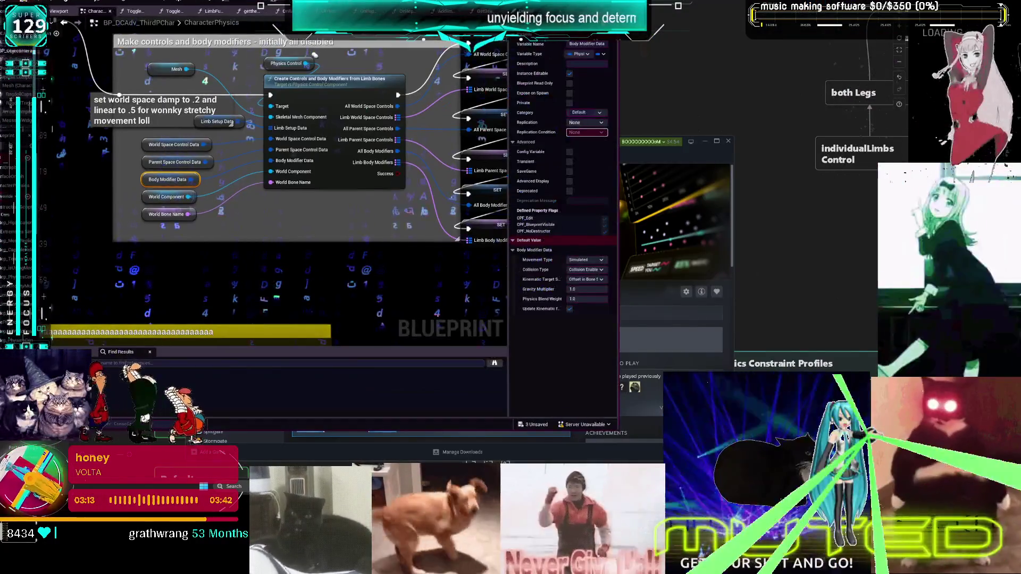
Step: Play-test the character, dismiss the message log, maximize the blueprint editor, then switch to the level editor
{"action": "key", "text": "alt+Tab"}
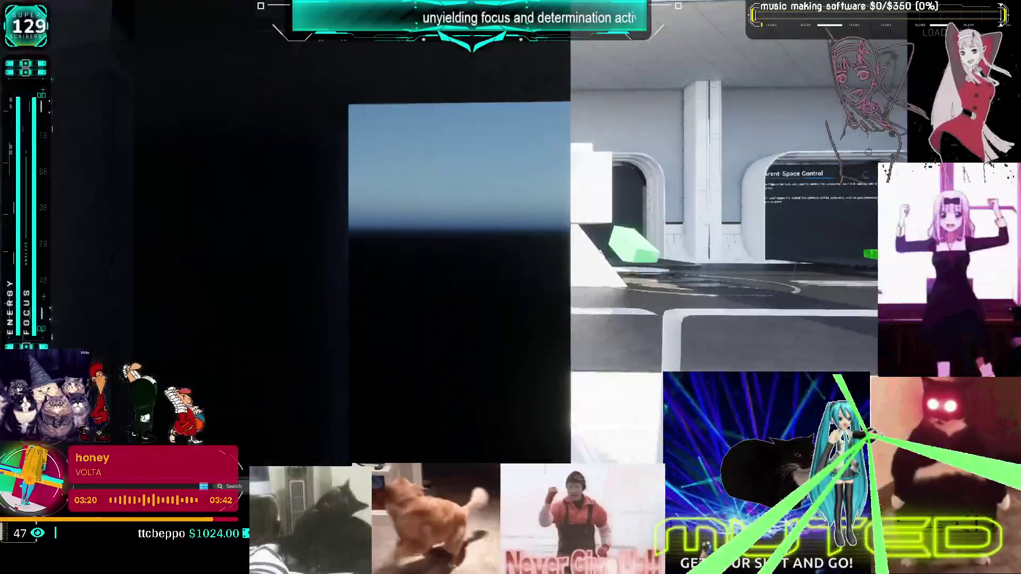
{"action": "key", "text": "Escape"}
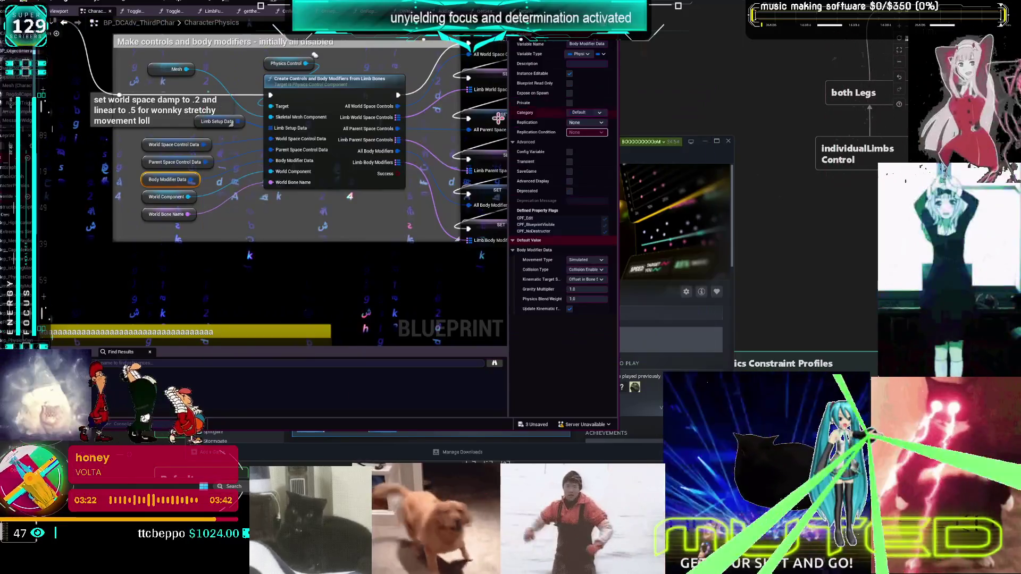
{"action": "left_click", "coordinate": [704, 93]}
{"action": "scroll", "coordinate": [294, 170], "scroll_direction": "down", "scroll_amount": 4}
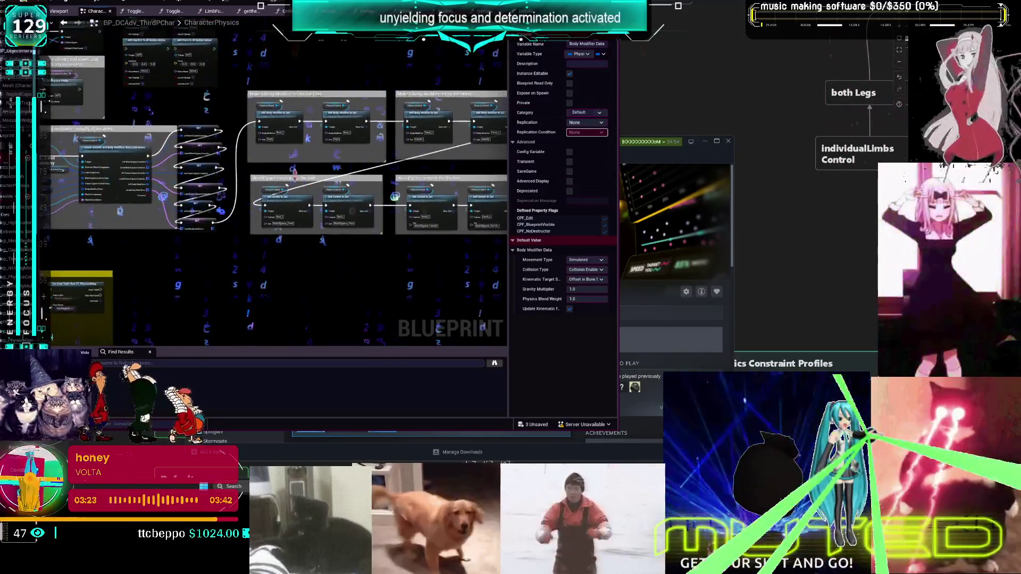
{"action": "left_click_drag", "start_coordinate": [295, 171], "coordinate": [218, 187]}
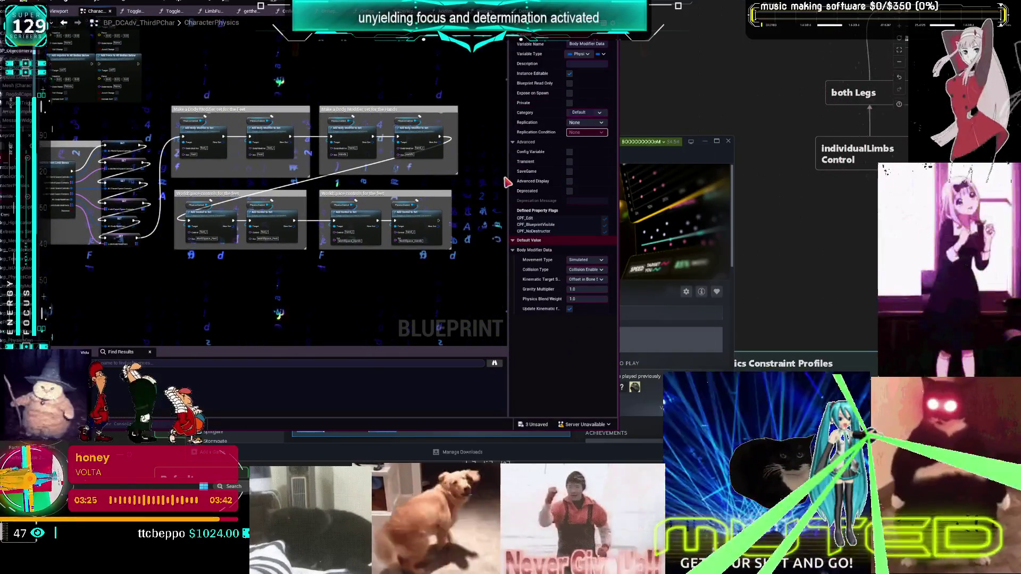
{"action": "key", "text": "super+Up"}
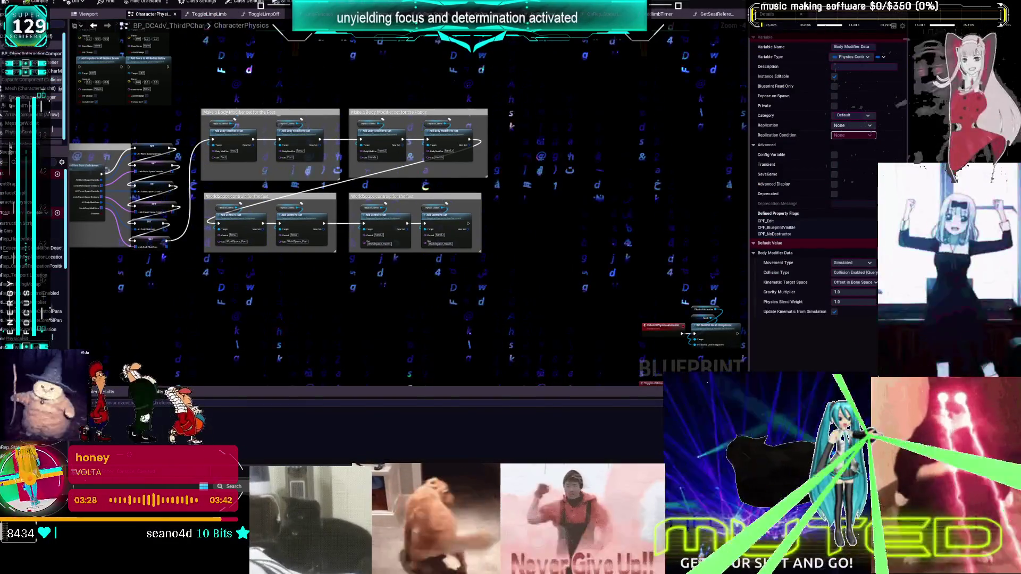
{"action": "key", "text": "alt+Tab"}
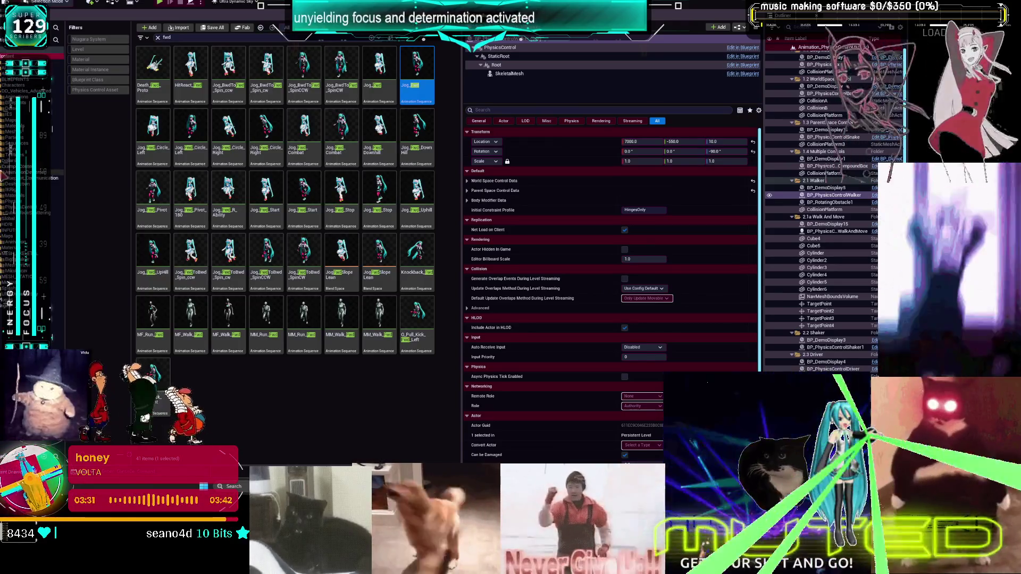
Step: Clear the 'fwd' search and open ExampleContent > PhysicsControl > Blueprints, dismissing a right-click menu
{"action": "left_click", "coordinate": [26, 166]}
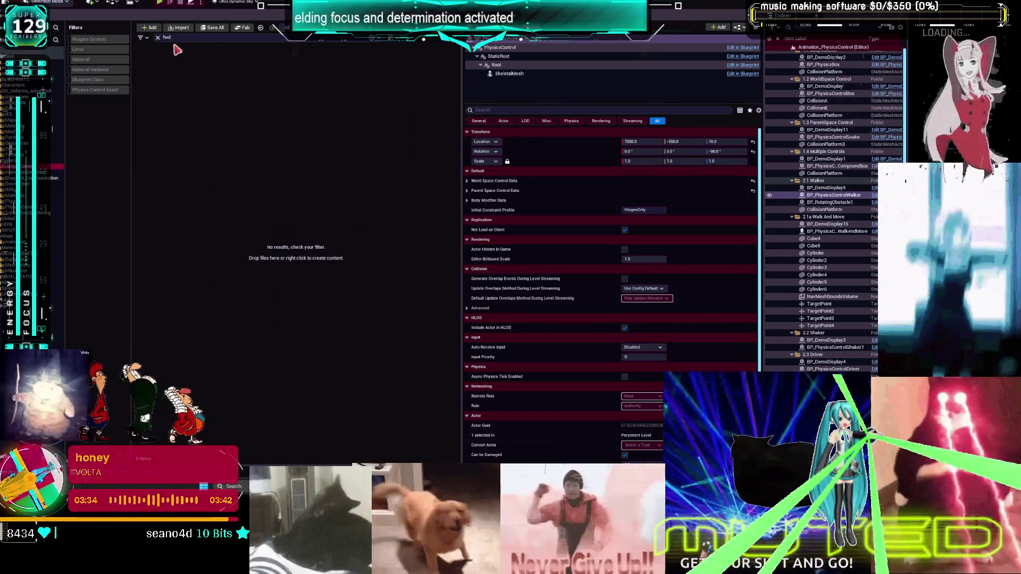
{"action": "double_click", "coordinate": [167, 38]}
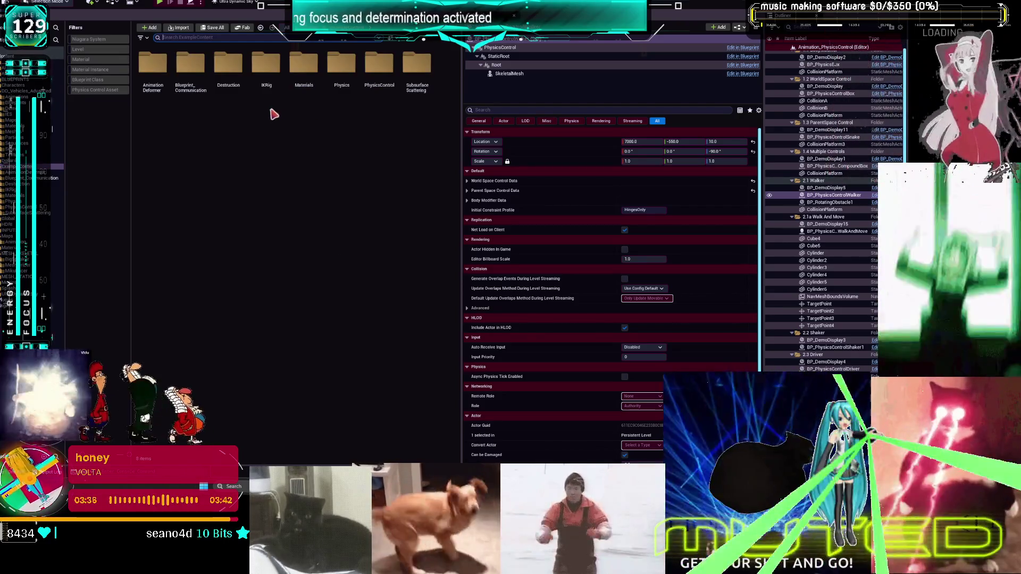
{"action": "left_click", "coordinate": [349, 67]}
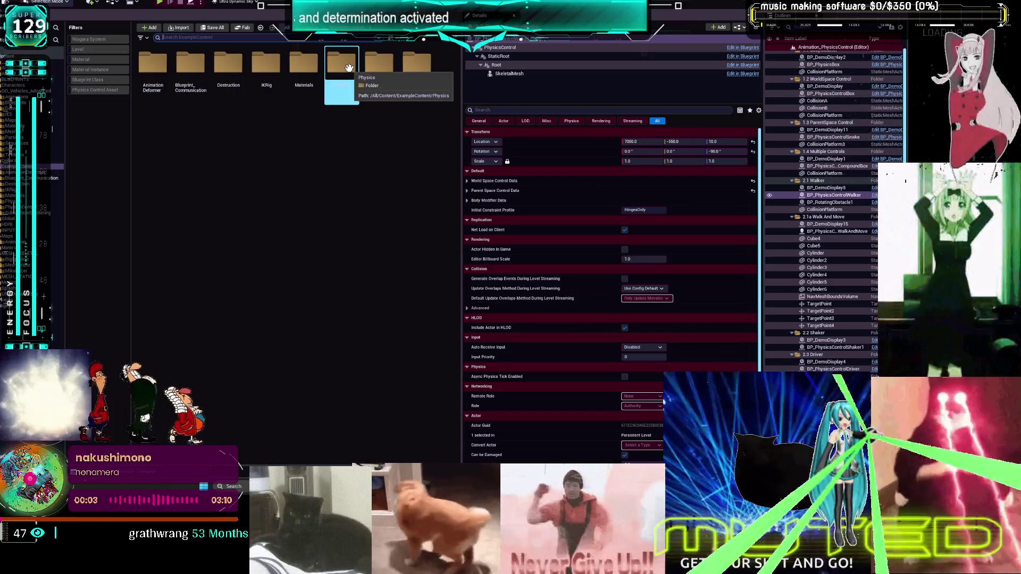
{"action": "left_click", "coordinate": [198, 194]}
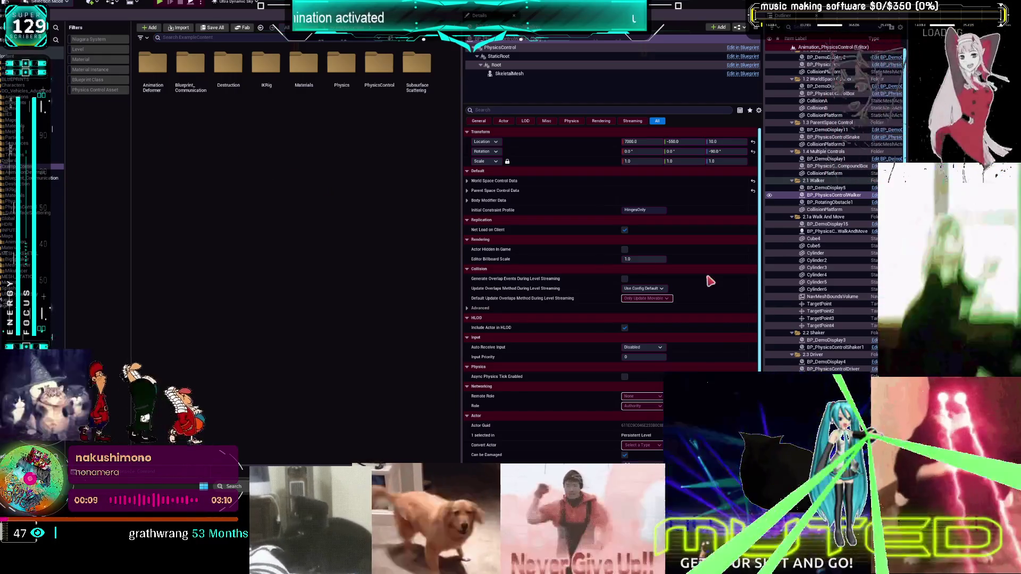
{"action": "double_click", "coordinate": [352, 74]}
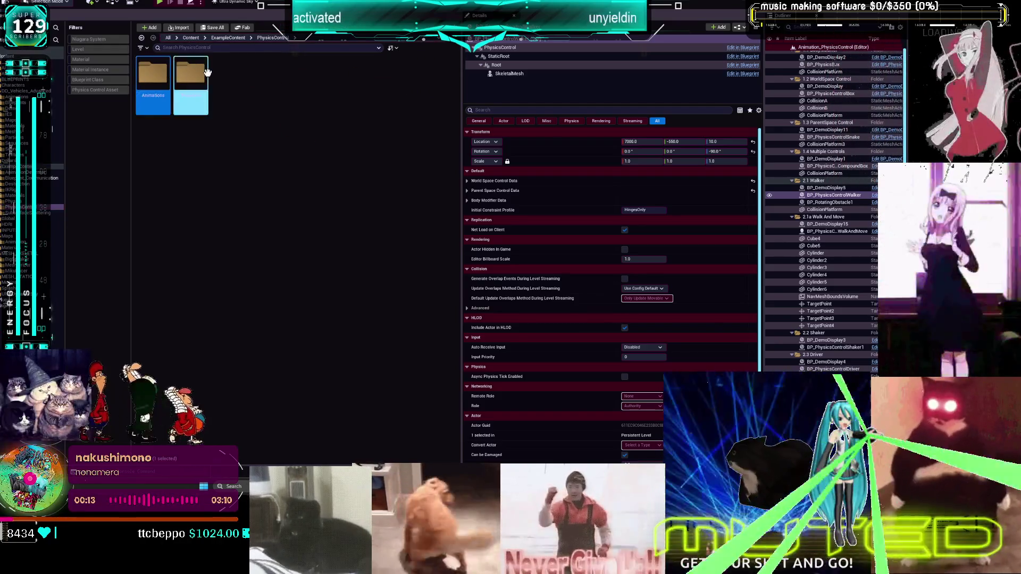
{"action": "double_click", "coordinate": [198, 74]}
{"action": "left_click", "coordinate": [197, 74]}
{"action": "left_click", "coordinate": [445, 296]}
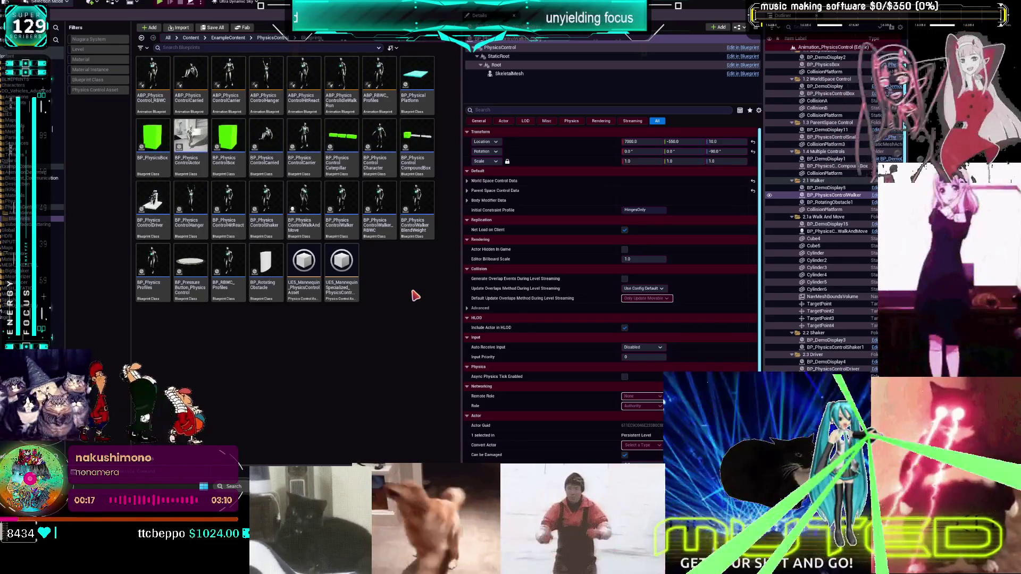
{"action": "right_click", "coordinate": [412, 291]}
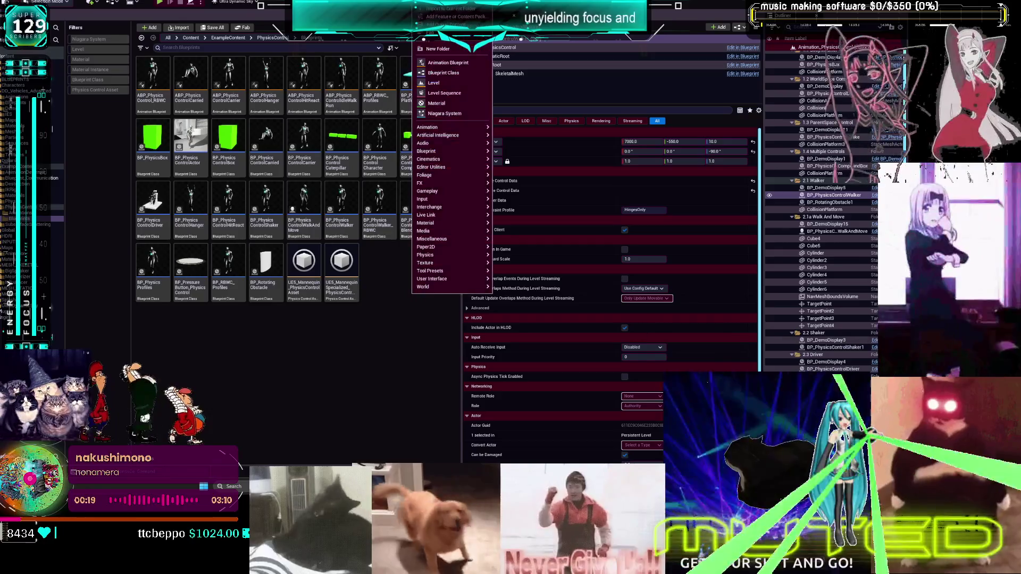
{"action": "key", "text": "Escape"}
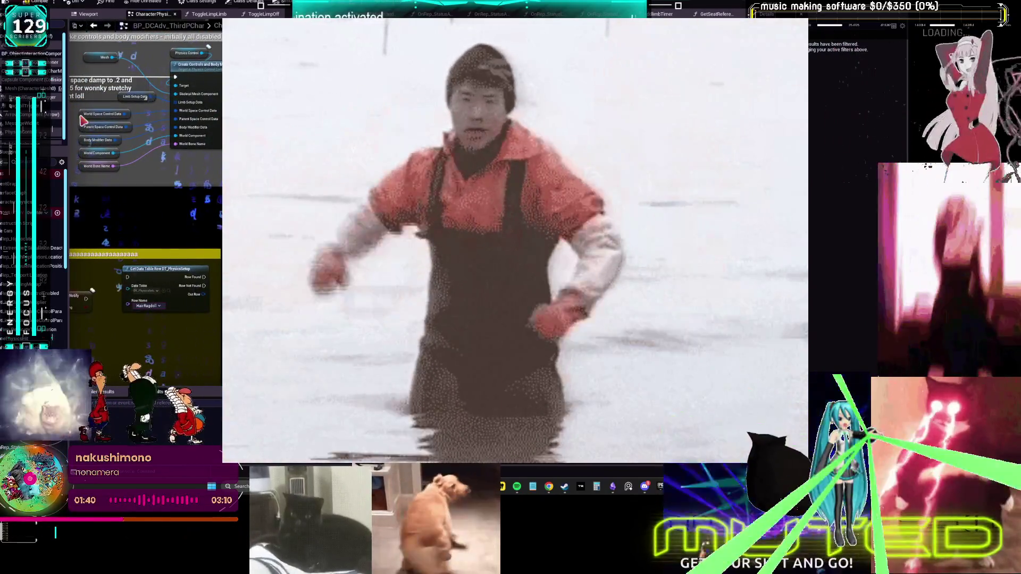
Step: Select the World Space Control Data variable node in the CharacterPhysics graph
{"action": "left_click", "coordinate": [85, 115]}
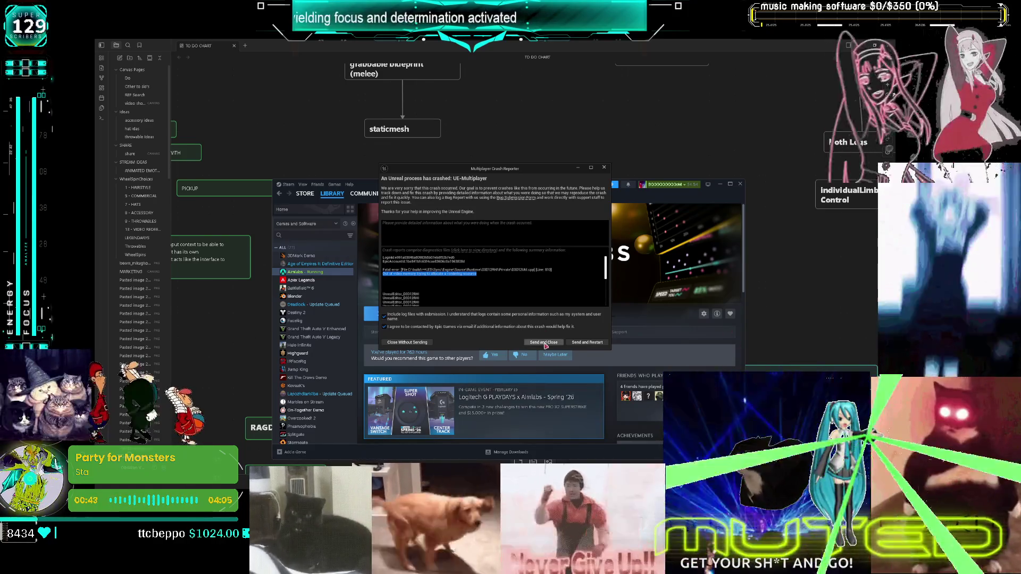
Step: Send the out-of-video-memory crash report and bring the Obsidian to-do canvas forward
{"action": "left_click", "coordinate": [462, 228]}
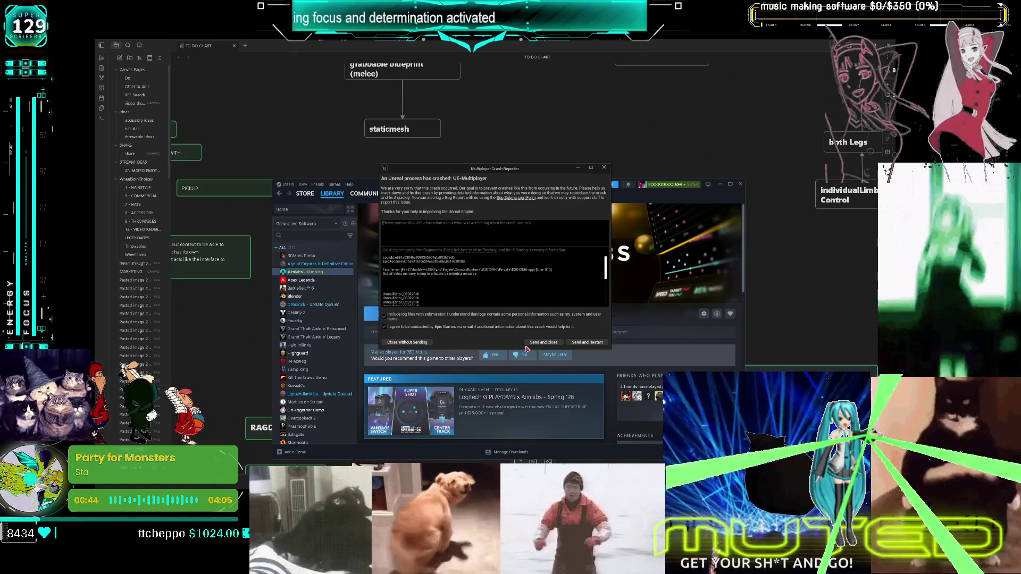
{"action": "left_click", "coordinate": [551, 344]}
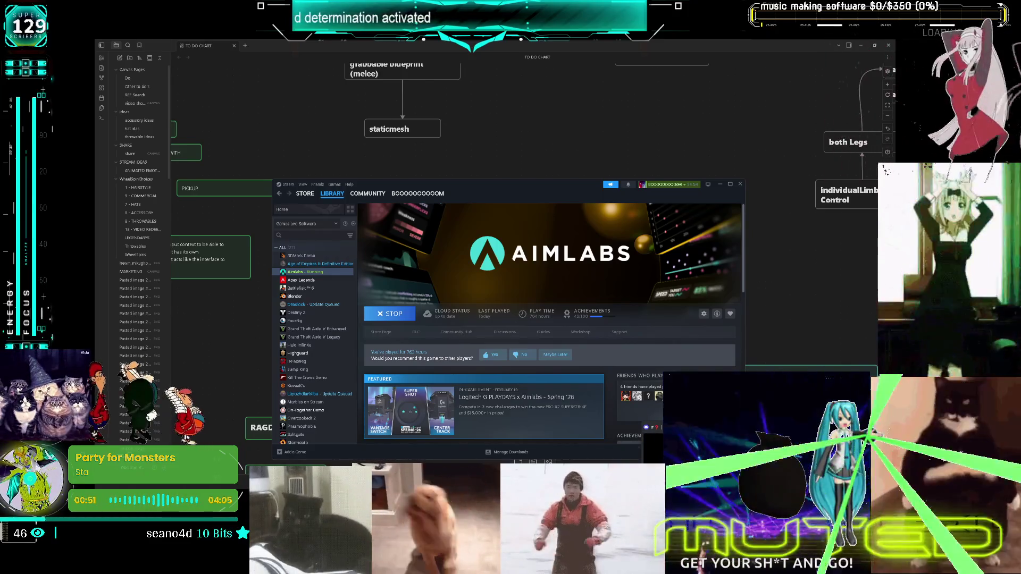
{"action": "left_click", "coordinate": [765, 278]}
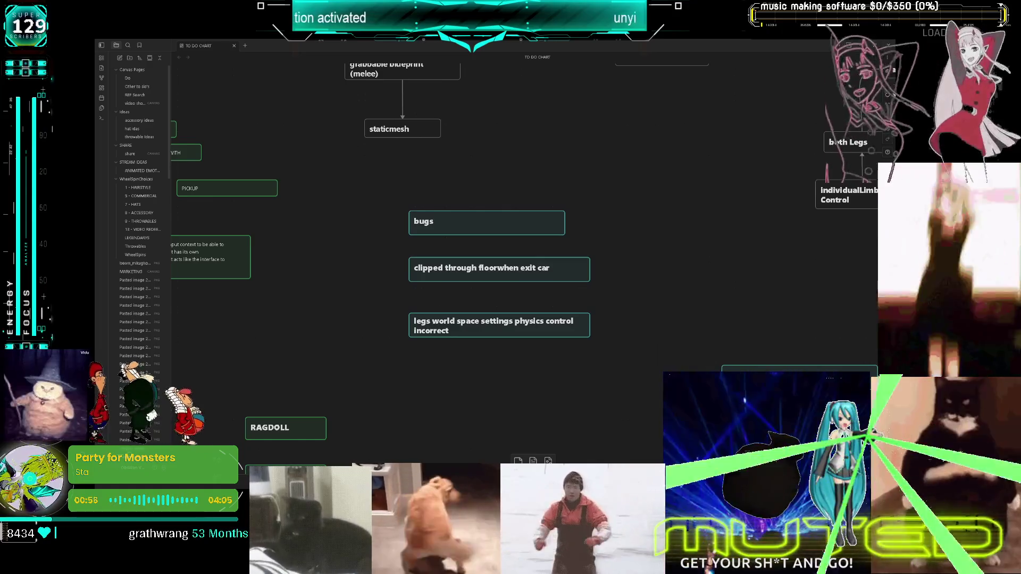
Step: Relaunch Unreal Engine 5.7.4, reopen the Multiplayer .uproject, and open BP_PhysicsControlWalker
{"action": "scroll", "coordinate": [533, 364], "scroll_direction": "right", "scroll_amount": 2}
{"action": "scroll", "coordinate": [533, 365], "scroll_direction": "left", "scroll_amount": 5}
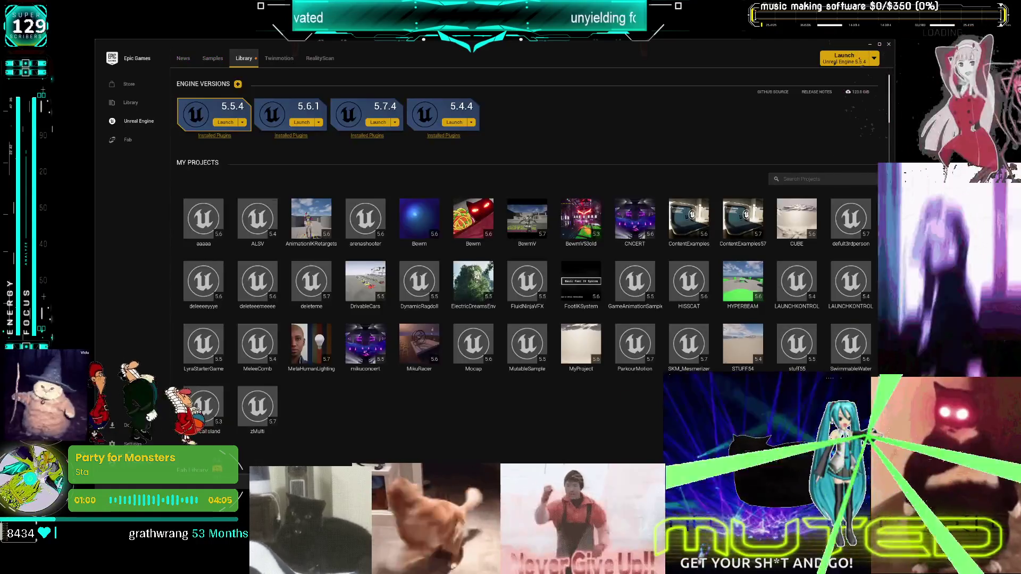
{"action": "key", "text": "alt+Tab"}
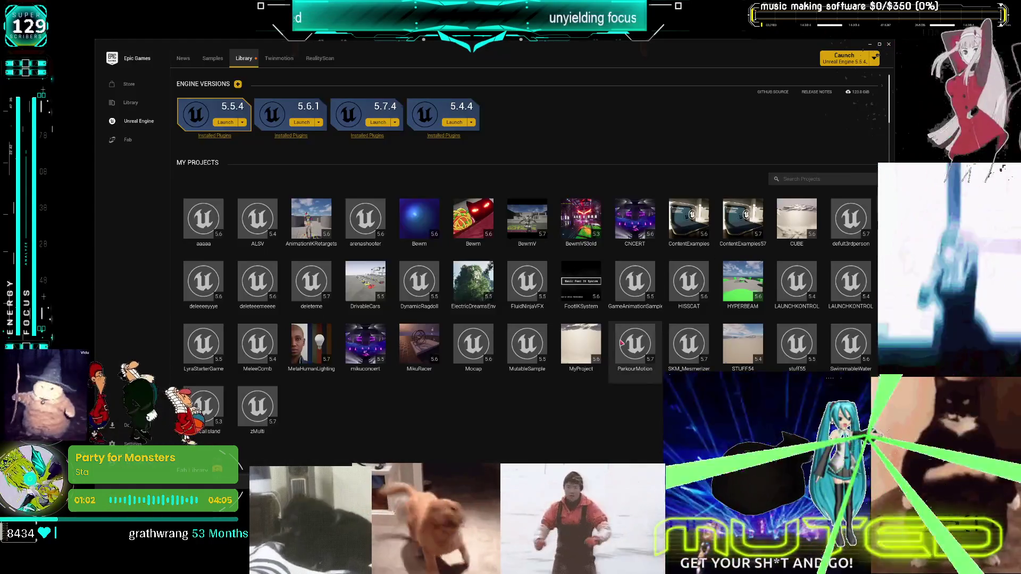
{"action": "left_click", "coordinate": [373, 122]}
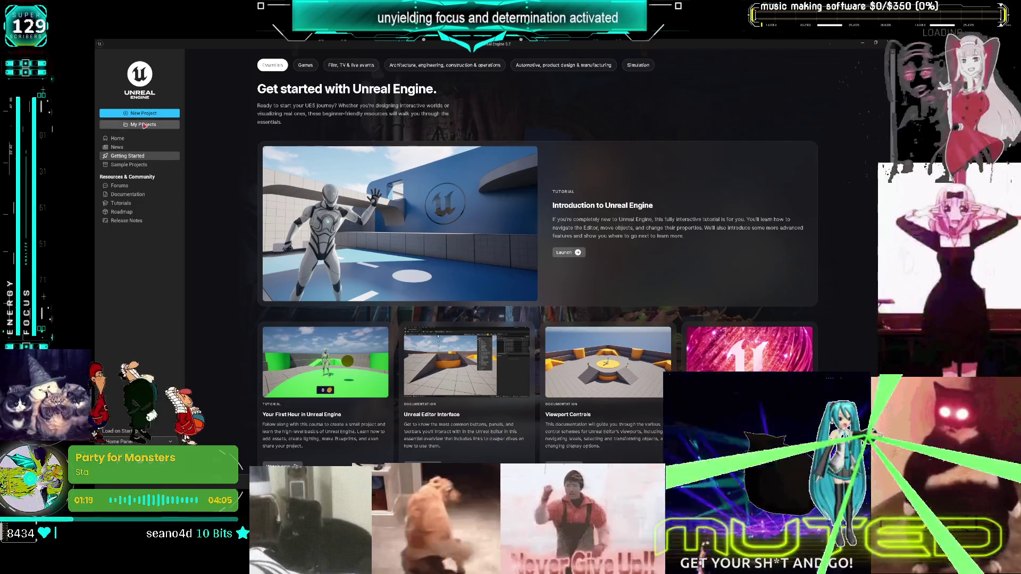
{"action": "left_click", "coordinate": [163, 125]}
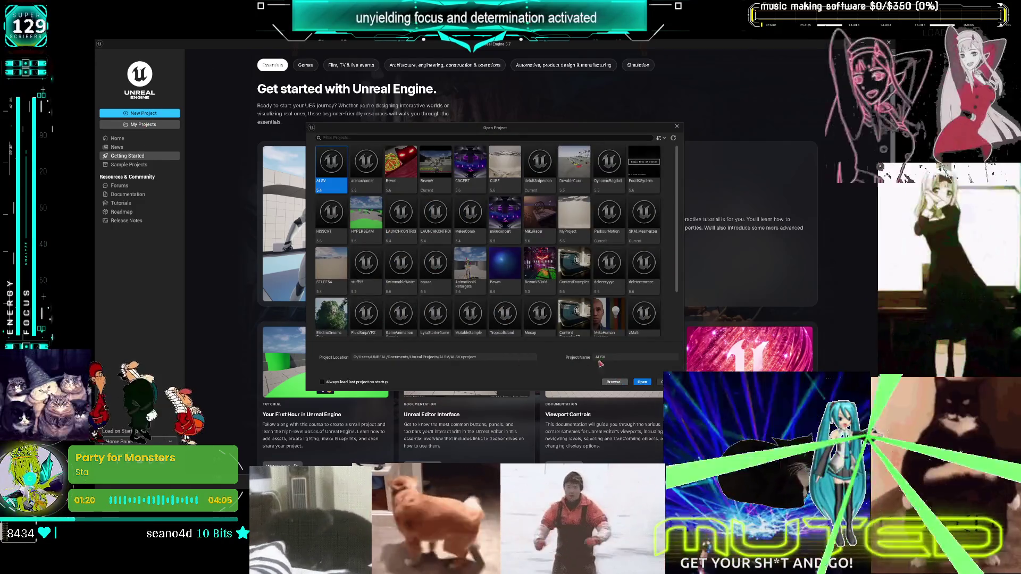
{"action": "left_click", "coordinate": [614, 381]}
{"action": "double_click", "coordinate": [276, 157]}
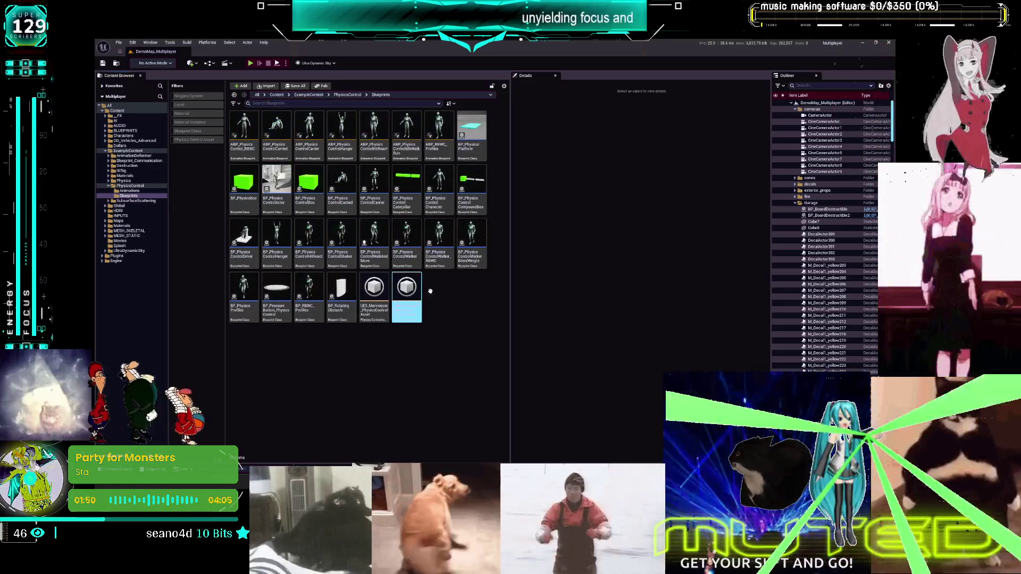
{"action": "double_click", "coordinate": [411, 255]}
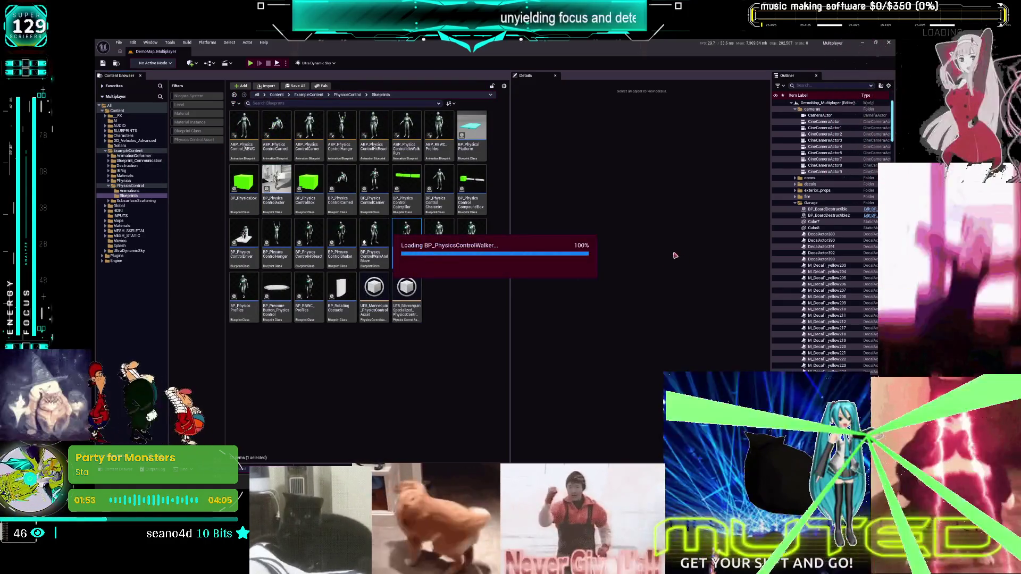
Step: Select BP_PhysicsControlWalker's Gravity Multiplier and Movement Type nodes, then open MESH_SKELETAL > MikuRacer > BP_ThirdPersonMikuRacer
{"action": "scroll", "coordinate": [620, 246], "scroll_direction": "up", "scroll_amount": 4}
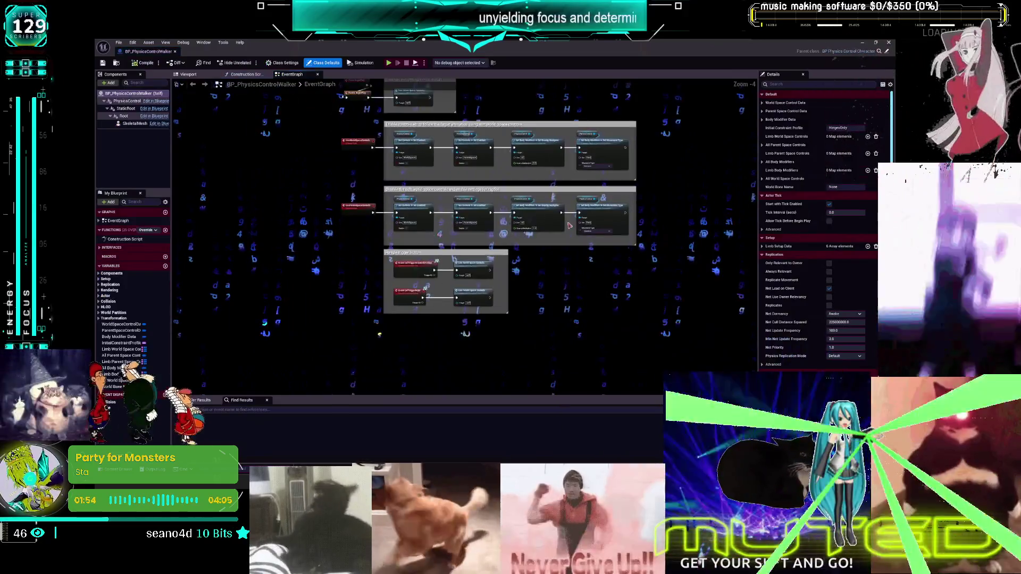
{"action": "left_click_drag", "start_coordinate": [643, 242], "coordinate": [502, 182]}
{"action": "key", "text": "alt+Tab"}
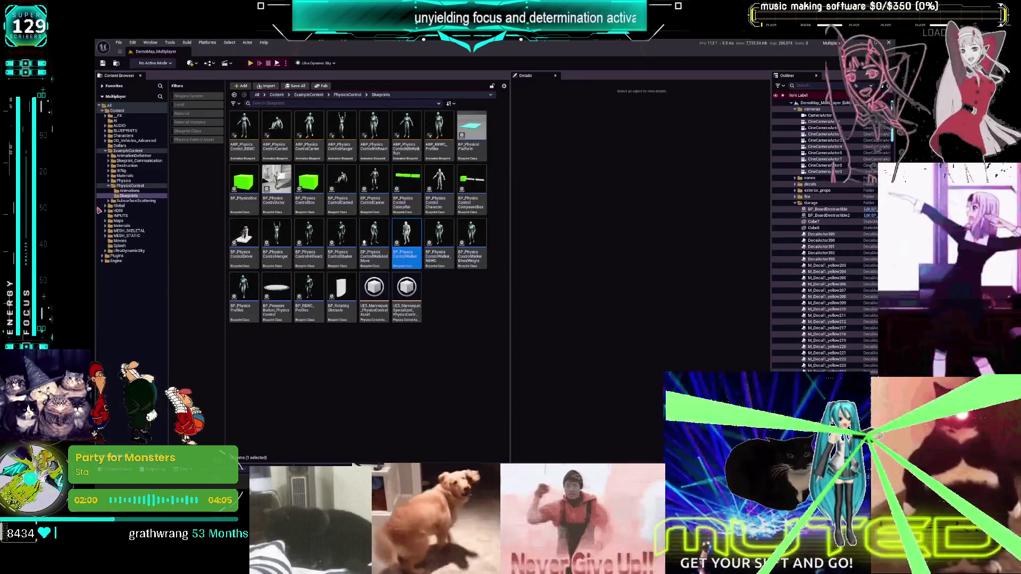
{"action": "left_click", "coordinate": [125, 236]}
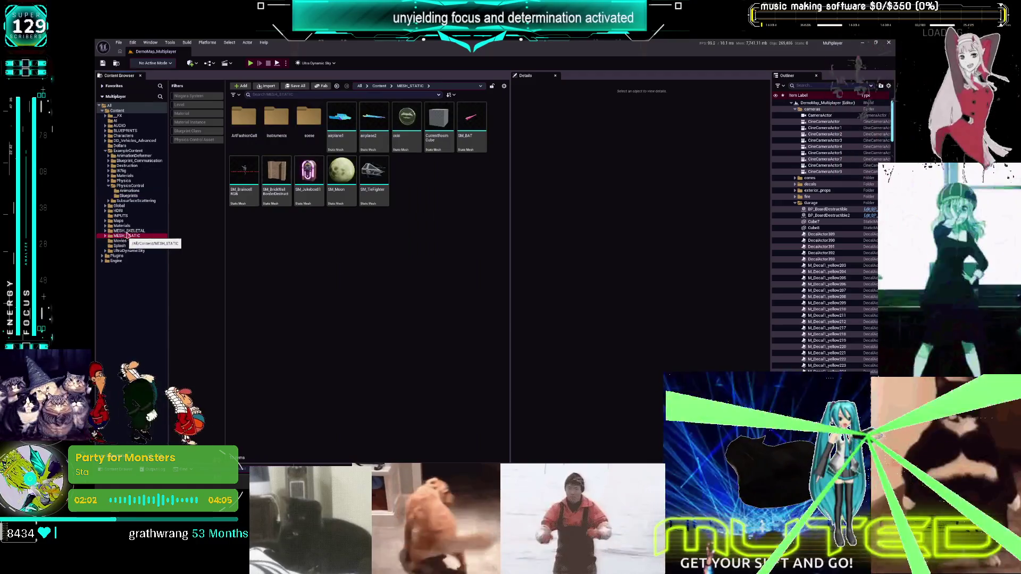
{"action": "left_click", "coordinate": [129, 232]}
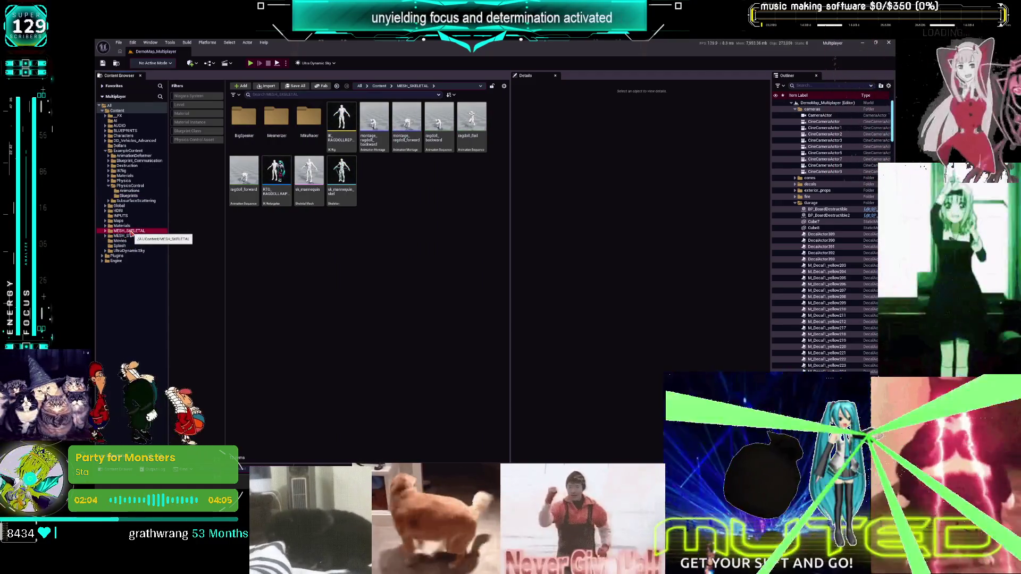
{"action": "left_click", "coordinate": [288, 120]}
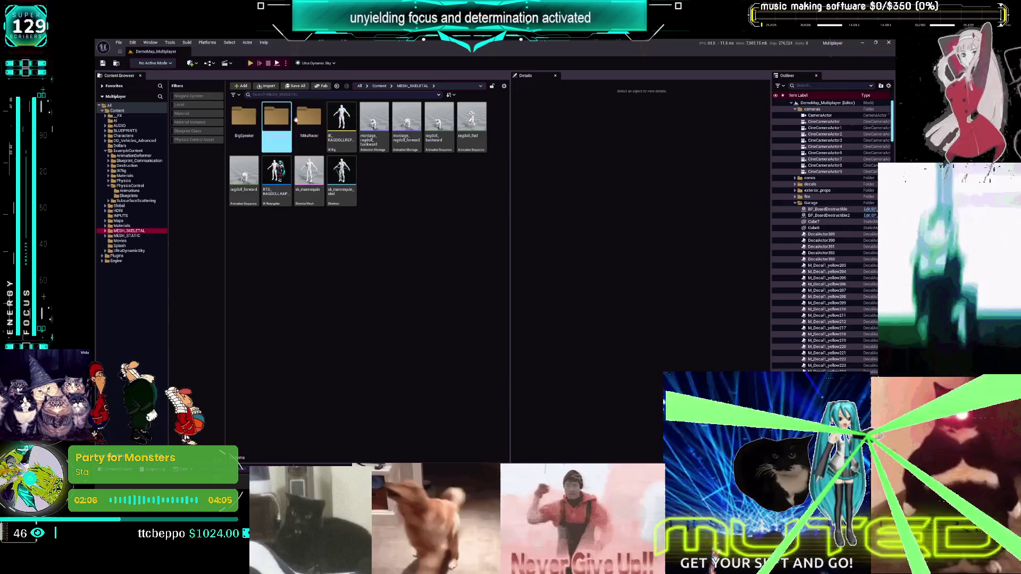
{"action": "double_click", "coordinate": [298, 118]}
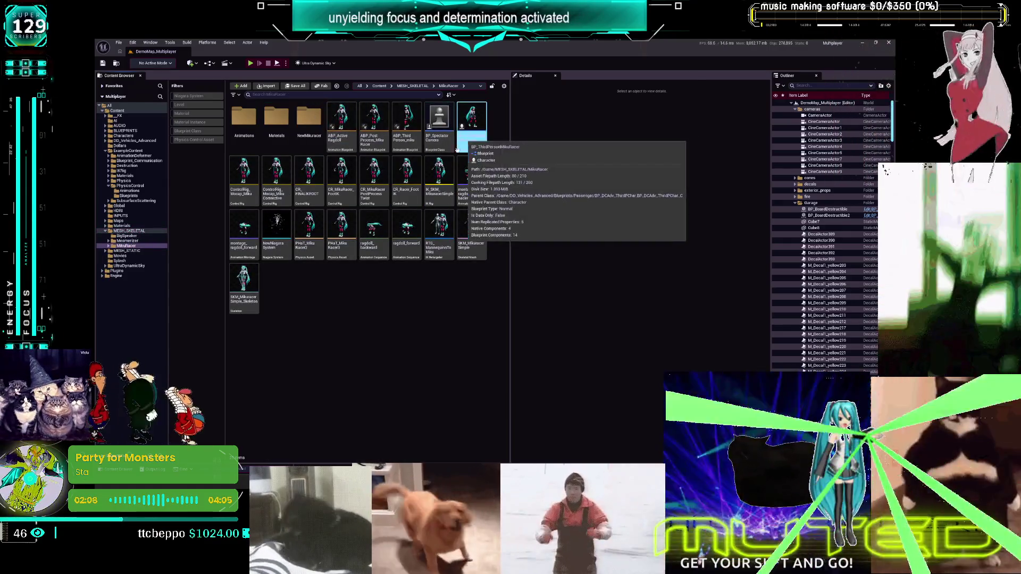
{"action": "left_click", "coordinate": [470, 143]}
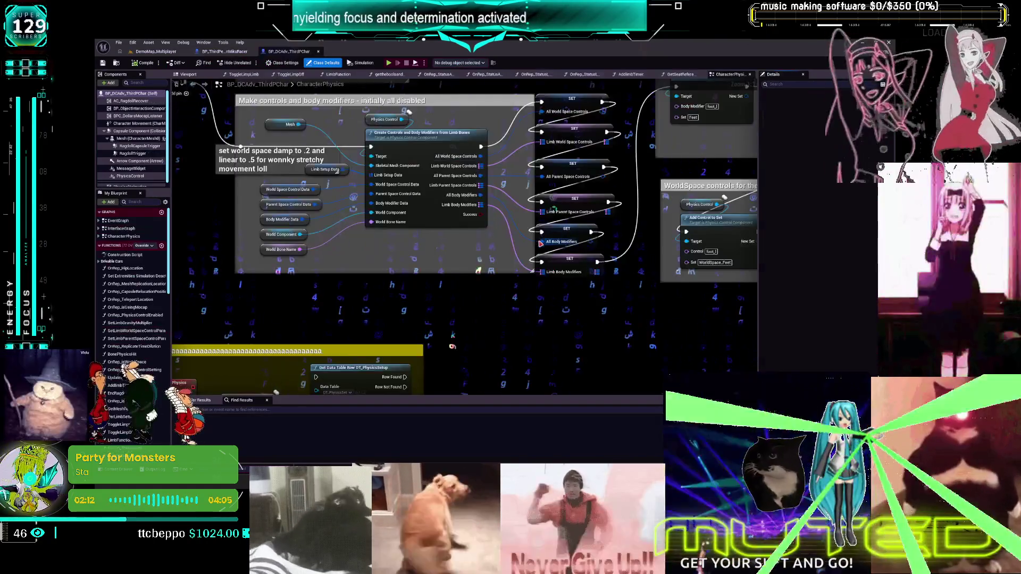
Step: Paste the Set Gravity Multiplier and Set Movement Type nodes, with Movement Type set to Kinematic
{"action": "key", "text": "ctrl+v"}
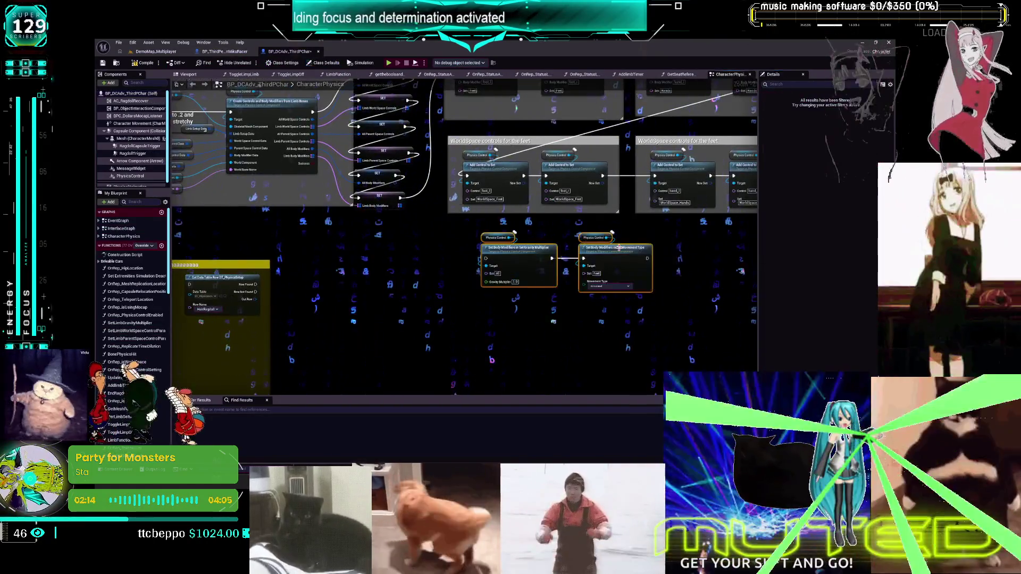
{"action": "scroll", "coordinate": [452, 250], "scroll_direction": "up", "scroll_amount": 1}
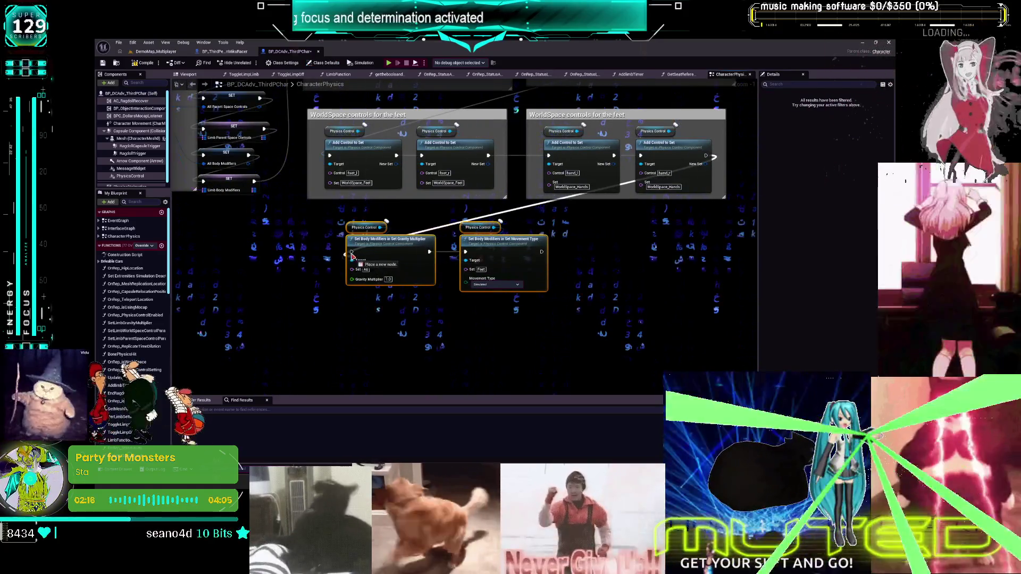
{"action": "left_click_drag", "start_coordinate": [583, 315], "coordinate": [406, 239]}
{"action": "left_click", "coordinate": [463, 281]}
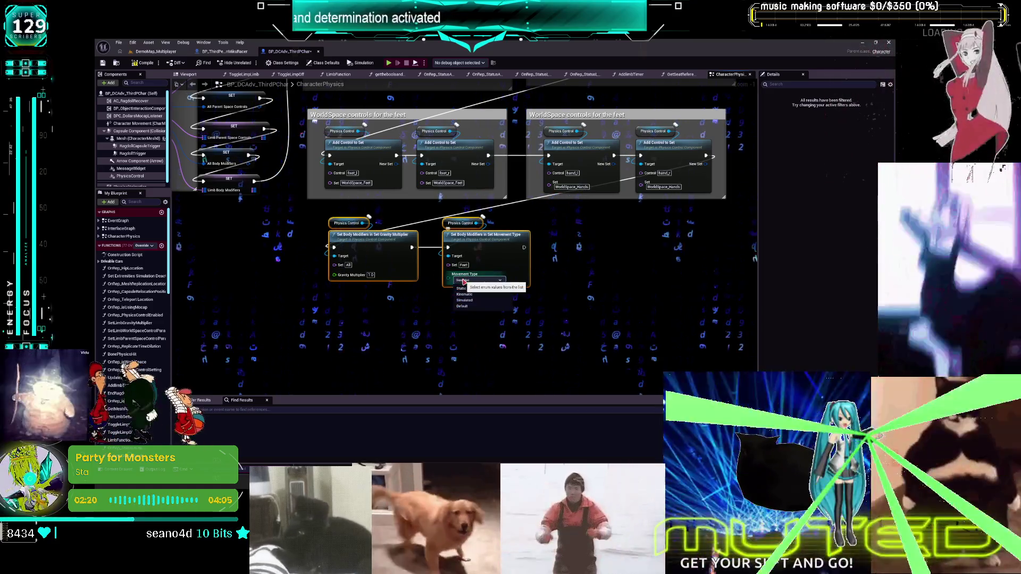
{"action": "left_click", "coordinate": [468, 298]}
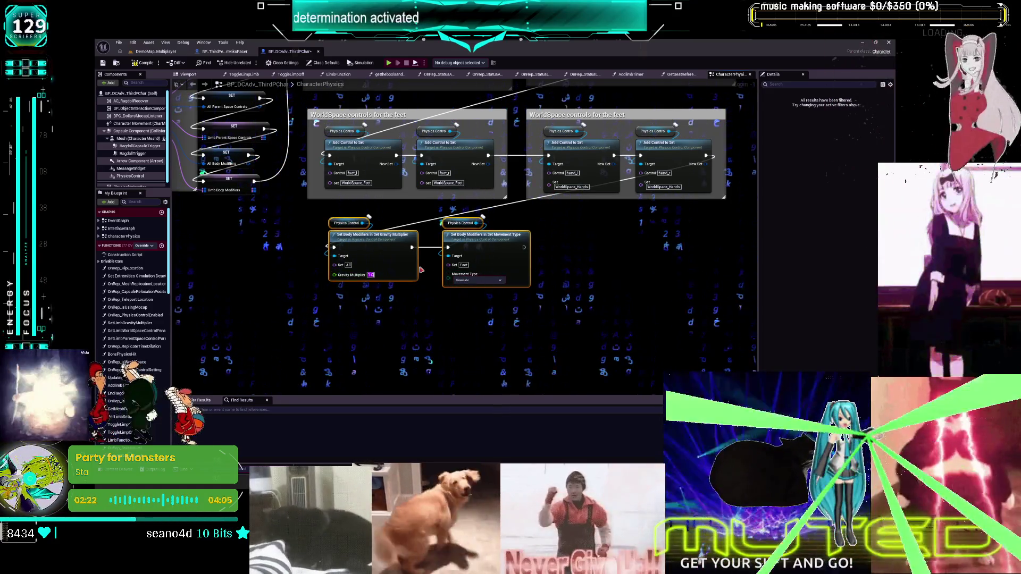
{"action": "left_click", "coordinate": [298, 213]}
{"action": "left_click", "coordinate": [223, 52]}
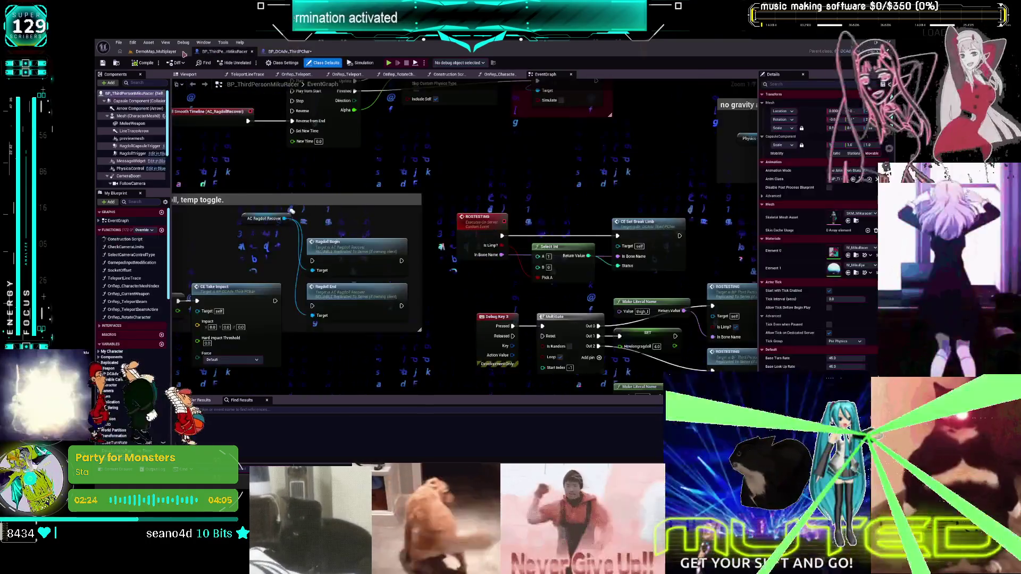
Step: Maximise the level editor and open BP_PhysicsControlWalkAndMove and BP_PhysicsControlWalker from PhysicsControl > Blueprints
{"action": "left_click", "coordinate": [156, 51]}
{"action": "left_click_drag", "start_coordinate": [447, 51], "coordinate": [441, 149]}
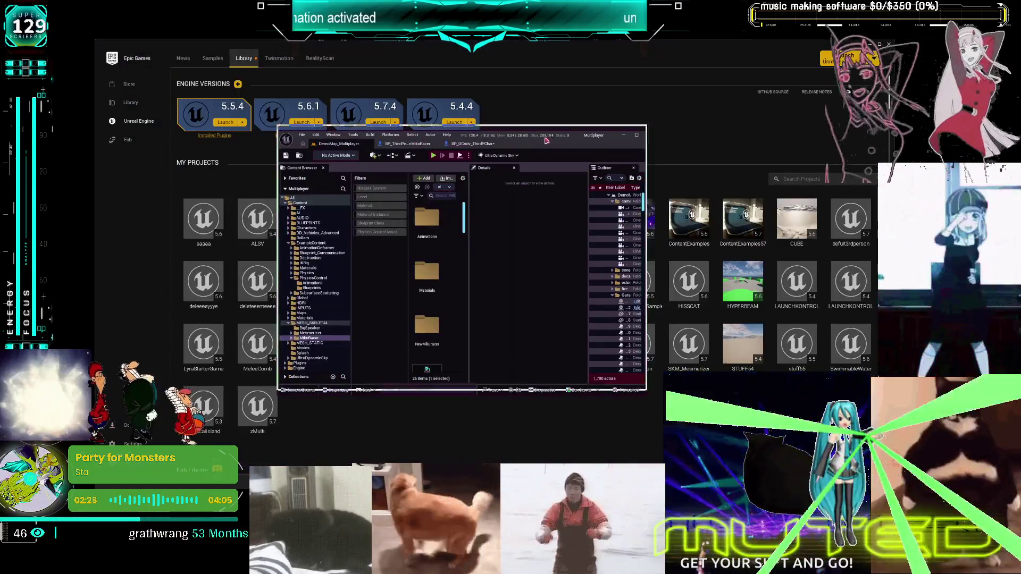
{"action": "double_click", "coordinate": [527, 142]}
{"action": "left_click", "coordinate": [128, 196]}
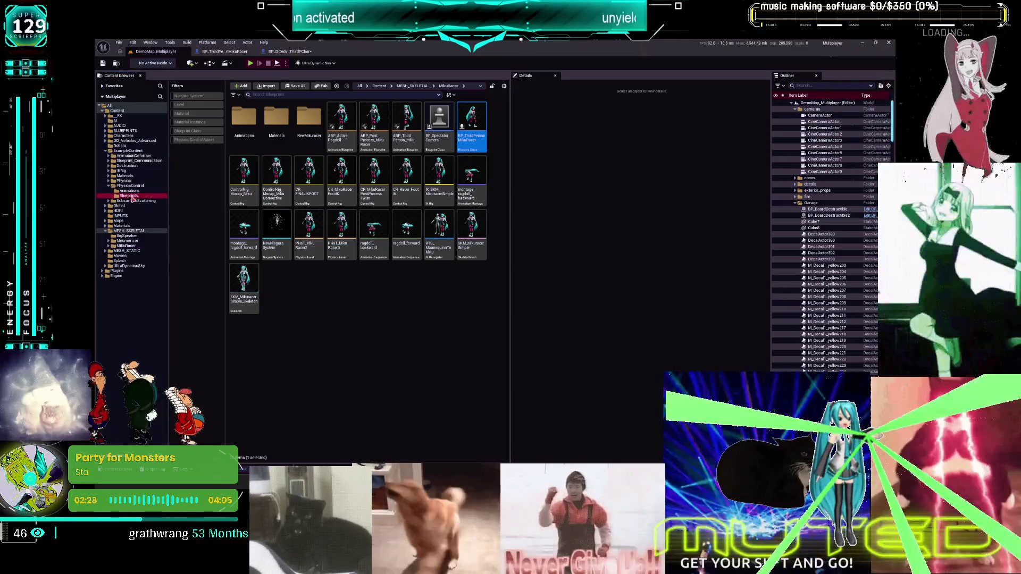
{"action": "double_click", "coordinate": [374, 242]}
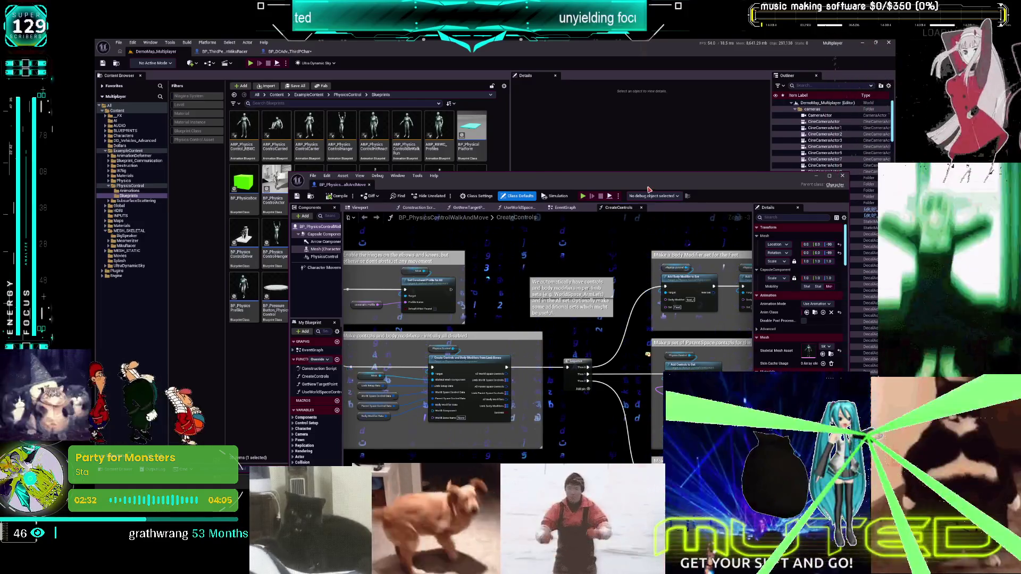
{"action": "left_click_drag", "start_coordinate": [649, 190], "coordinate": [580, 299]}
{"action": "left_click", "coordinate": [412, 250]}
{"action": "double_click", "coordinate": [412, 250]}
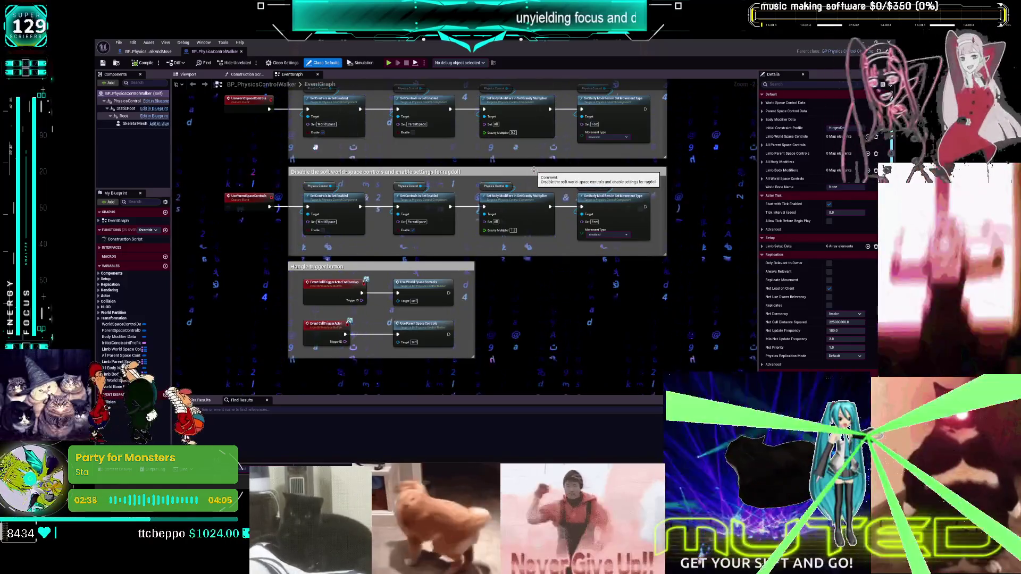
Step: Frame the walk-and-move CreateControls graph for reference, then return to the BP_DCAdv_ThirdPChar blueprint
{"action": "scroll", "coordinate": [535, 169], "scroll_direction": "up", "scroll_amount": 5}
{"action": "scroll", "coordinate": [724, 224], "scroll_direction": "down", "scroll_amount": 4}
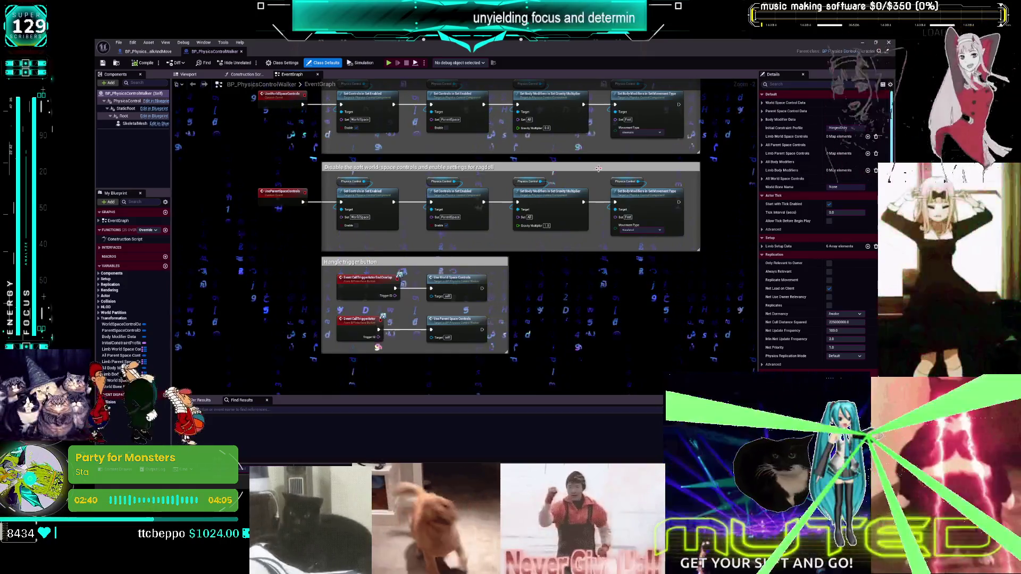
{"action": "scroll", "coordinate": [543, 199], "scroll_direction": "up", "scroll_amount": 2}
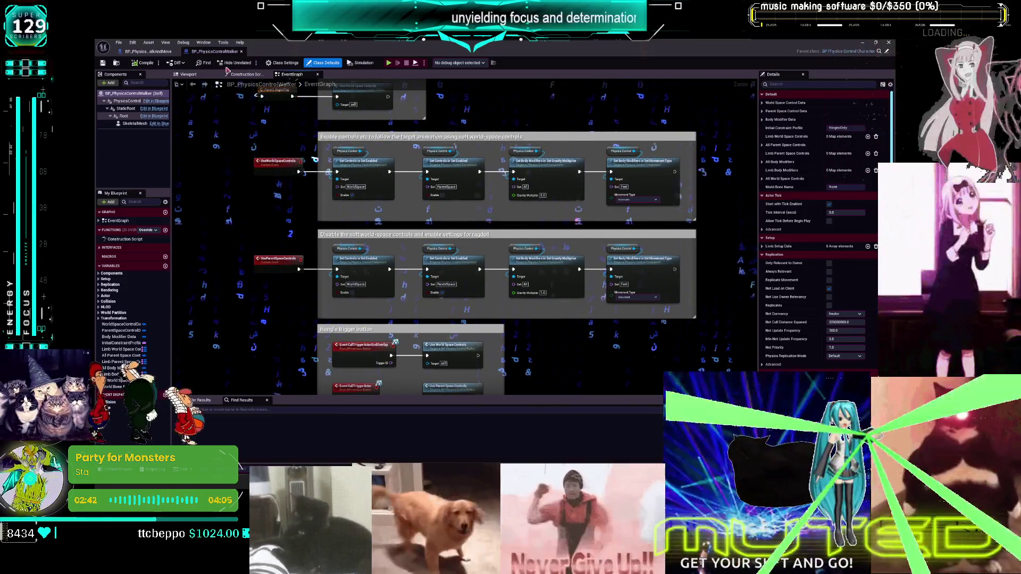
{"action": "left_click", "coordinate": [143, 51]}
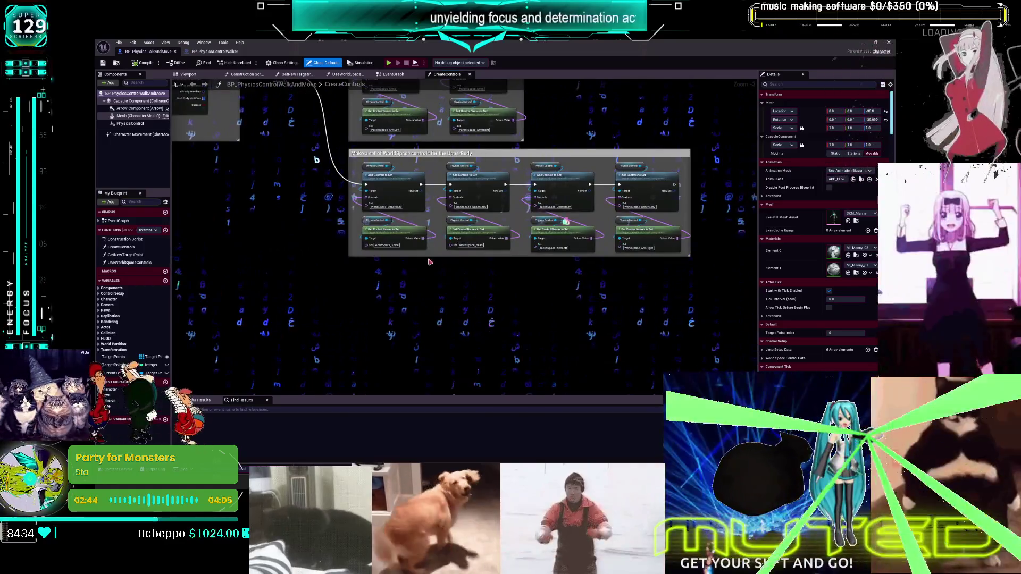
{"action": "key", "text": "Home"}
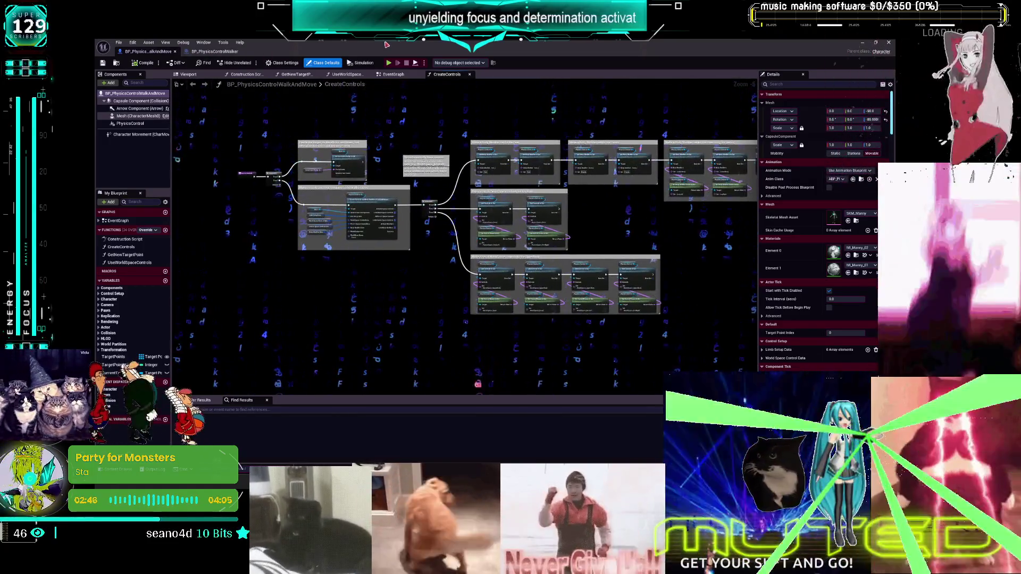
{"action": "key", "text": "alt+Tab"}
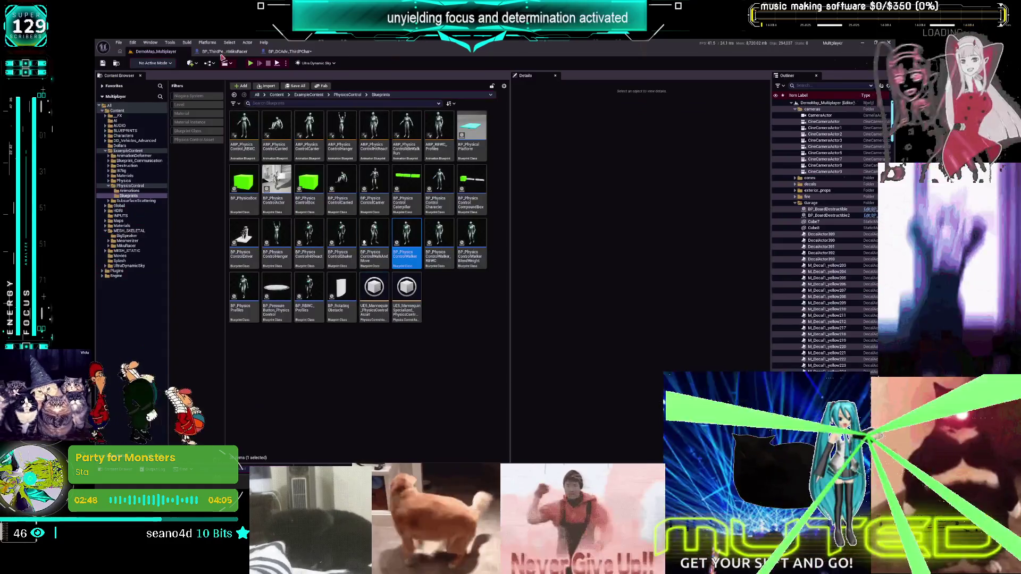
{"action": "left_click", "coordinate": [290, 51]}
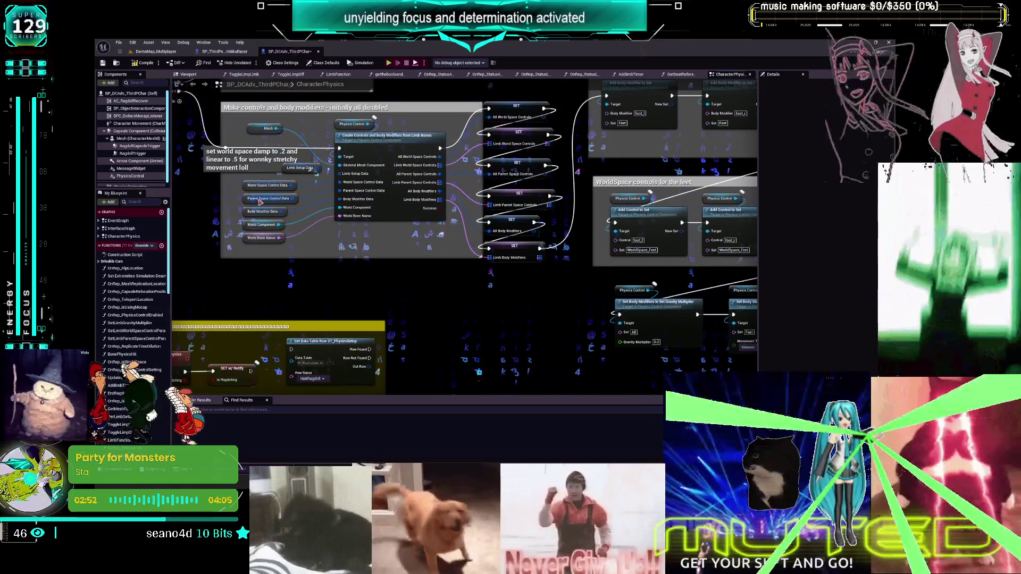
Step: Set the World Space Control Data default strengths to 1.0
{"action": "left_click", "coordinate": [244, 186]}
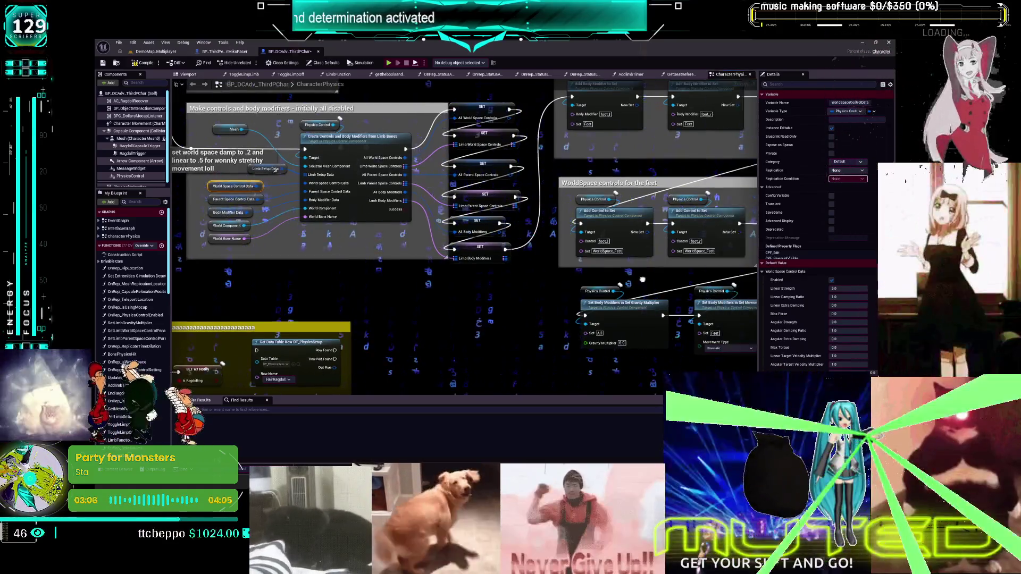
{"action": "mouse_move", "coordinate": [649, 324]}
{"action": "left_mouse_down"}
{"action": "mouse_move", "coordinate": [627, 298]}
{"action": "mouse_move", "coordinate": [664, 261]}
{"action": "mouse_move", "coordinate": [532, 263]}
{"action": "left_mouse_up"}
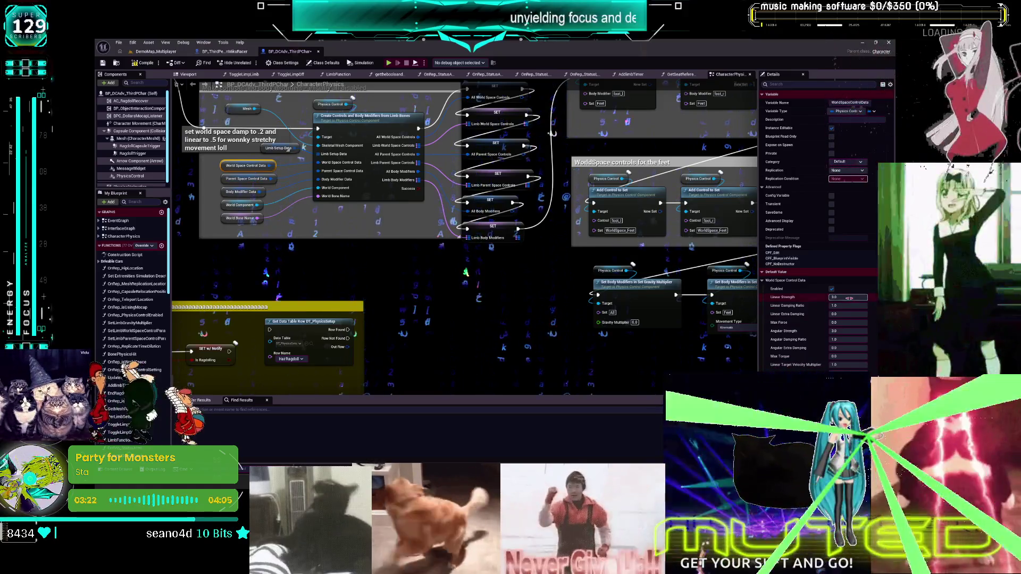
{"action": "type", "text": "1"}
{"action": "key", "text": "Tab"}
{"action": "key", "text": "Tab"}
{"action": "key", "text": "Tab"}
{"action": "key", "text": "Tab"}
{"action": "type", "text": "1"}
{"action": "key", "text": "Tab"}
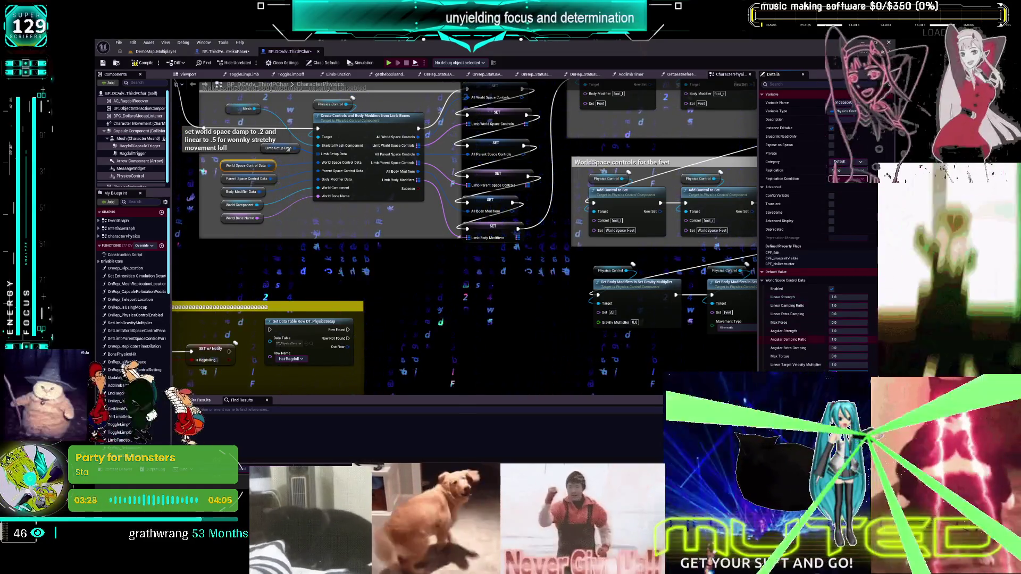
Step: Raise the Parent Space Control Data angular strength to 10.0
{"action": "left_click", "coordinate": [230, 180]}
{"action": "left_click", "coordinate": [849, 298]}
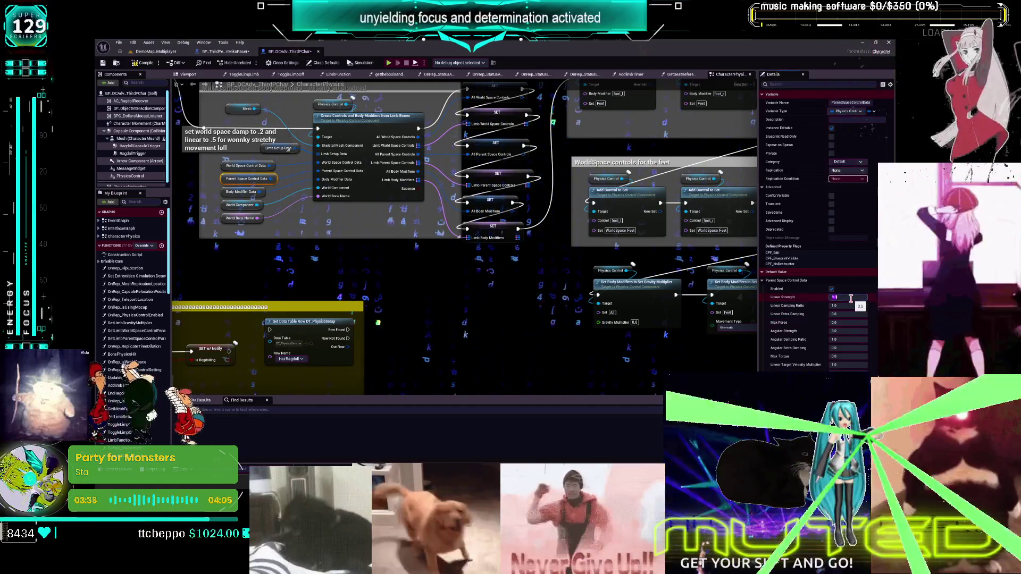
{"action": "key", "text": "Tab"}
{"action": "key", "text": "Tab"}
{"action": "key", "text": "Tab"}
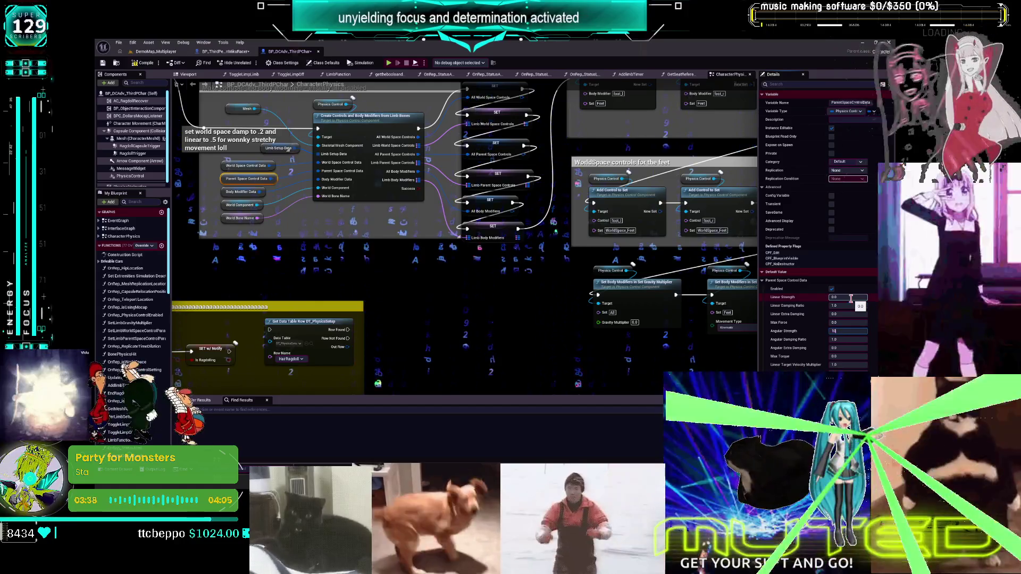
{"action": "key", "text": "Tab"}
{"action": "key", "text": "Tab"}
{"action": "key", "text": "Tab"}
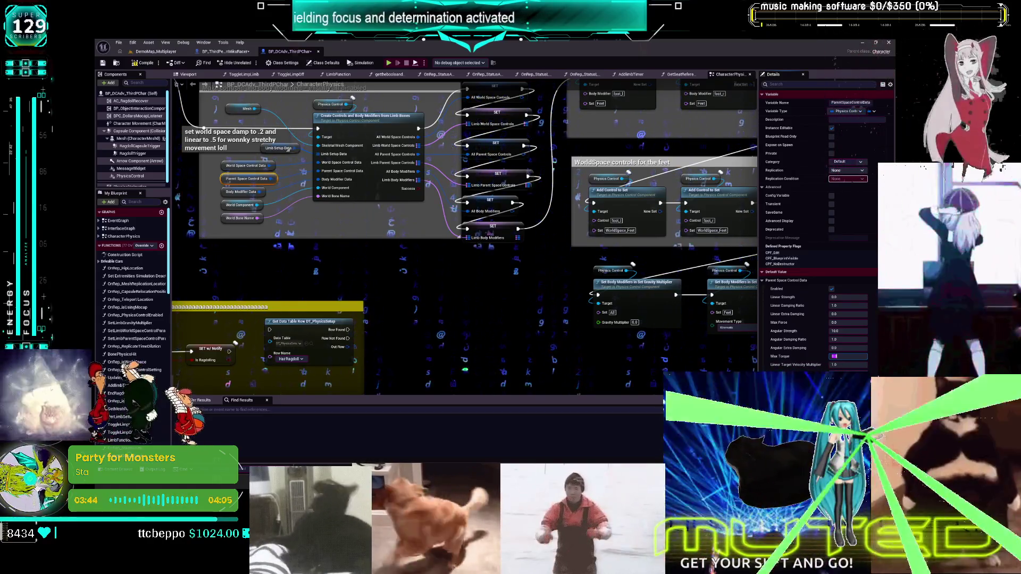
{"action": "key", "text": "Return"}
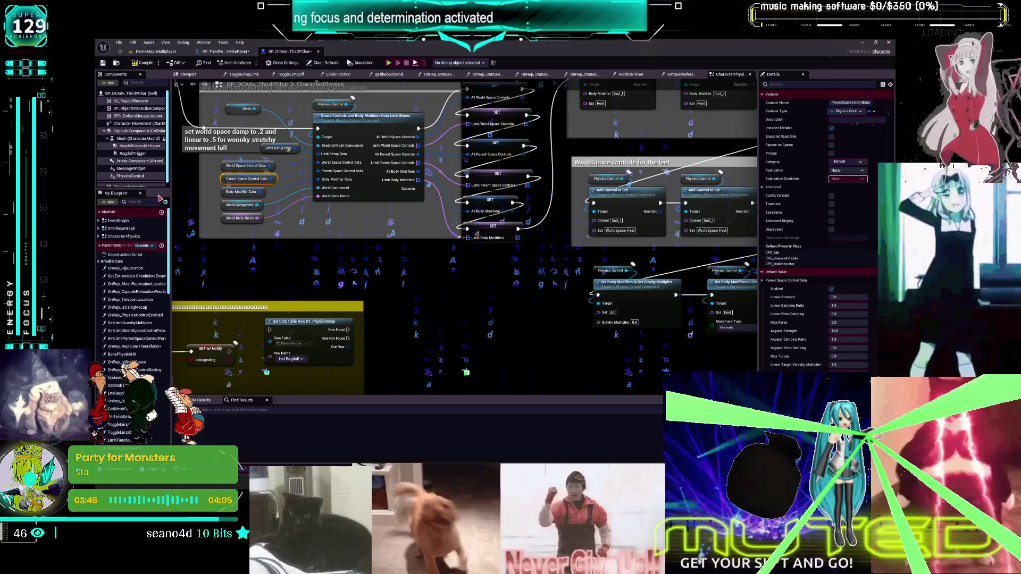
Step: Save the BP_DCAdv_ThirdPChar character blueprint
{"action": "left_click", "coordinate": [229, 166]}
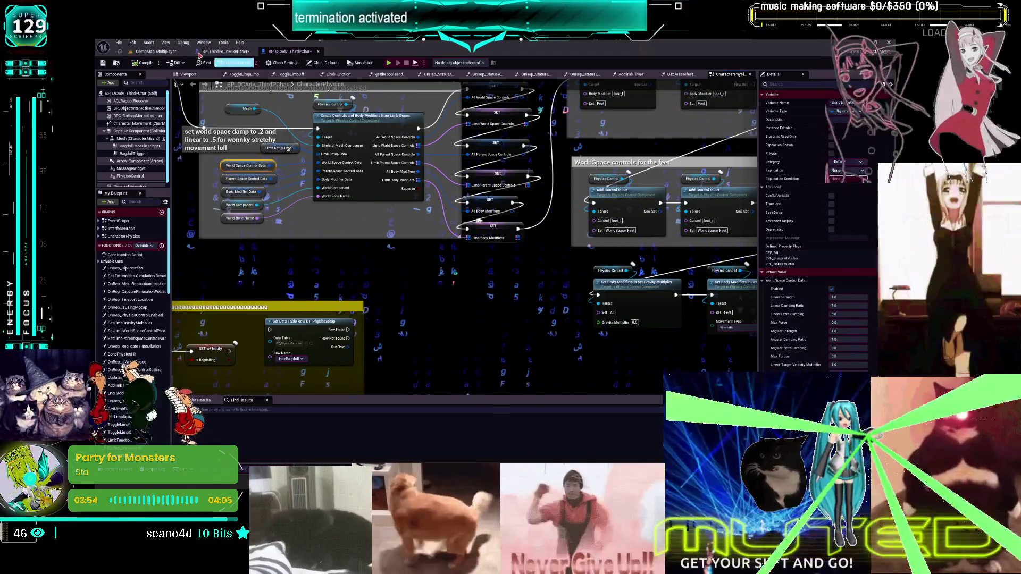
{"action": "left_click", "coordinate": [118, 43]}
{"action": "left_click", "coordinate": [133, 92]}
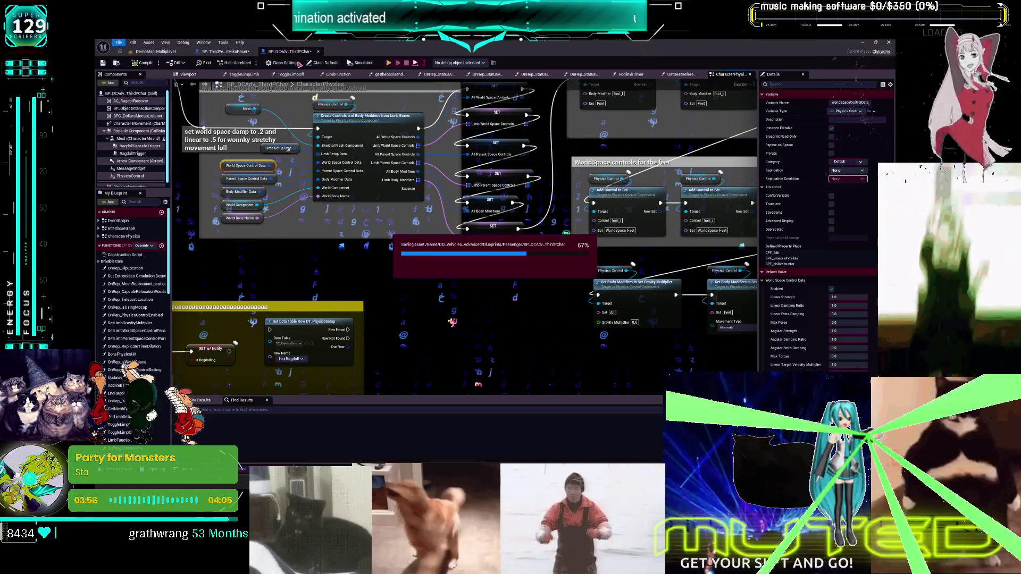
Step: Close the BP_ThirdPersonMikuRacer tab and start a multiplayer play-in-editor session
{"action": "left_click", "coordinate": [242, 51]}
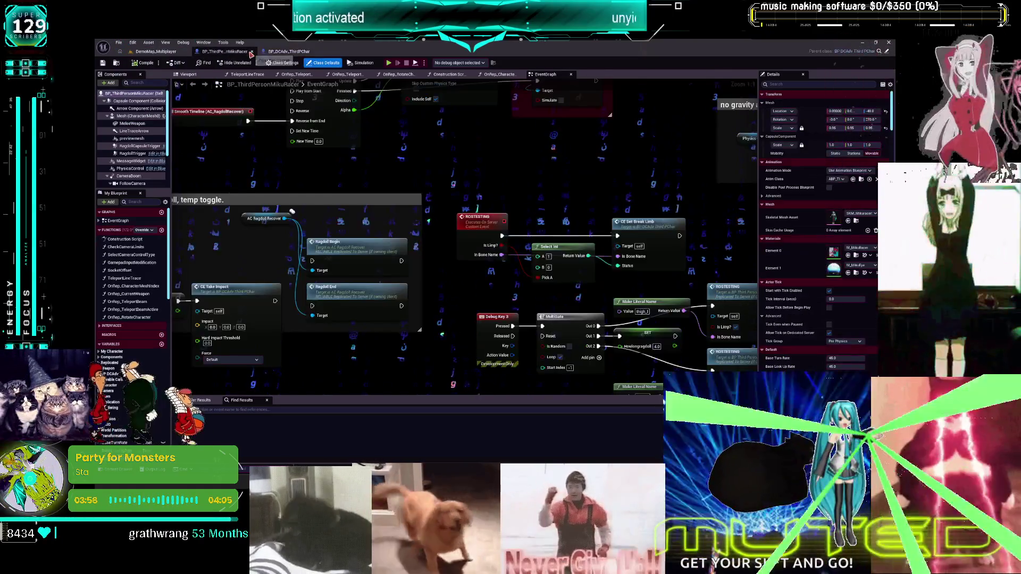
{"action": "left_click", "coordinate": [251, 52]}
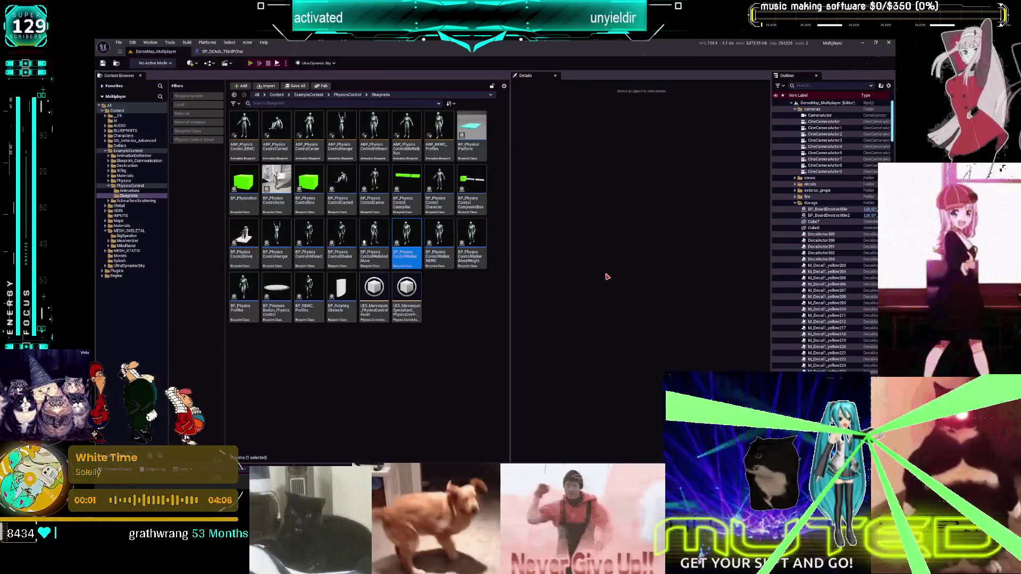
{"action": "key", "text": "alt+p"}
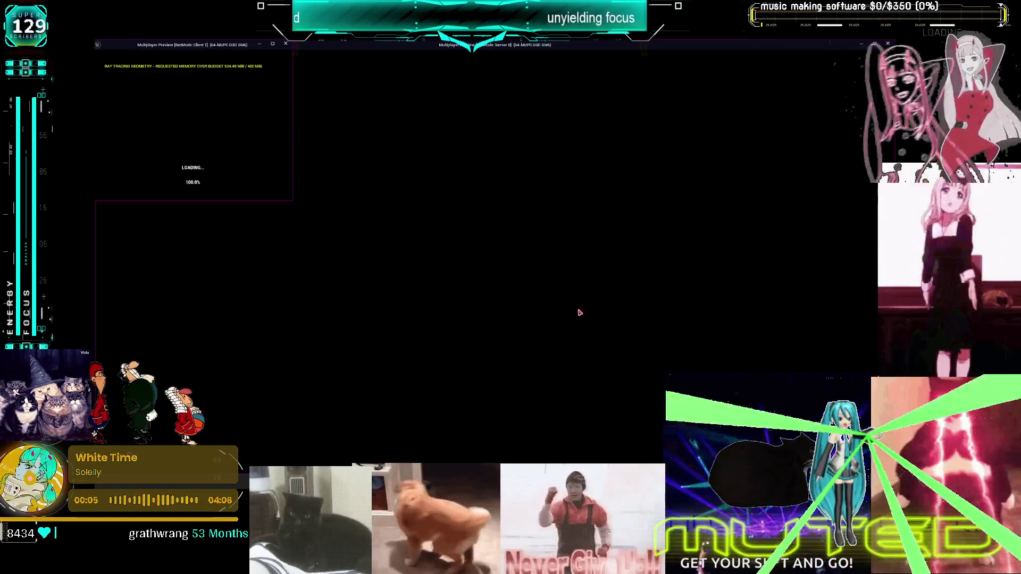
Step: Run Miku toward the DigitalDive wall, back, and left across the garage, then end the session
{"action": "key", "text": "w"}
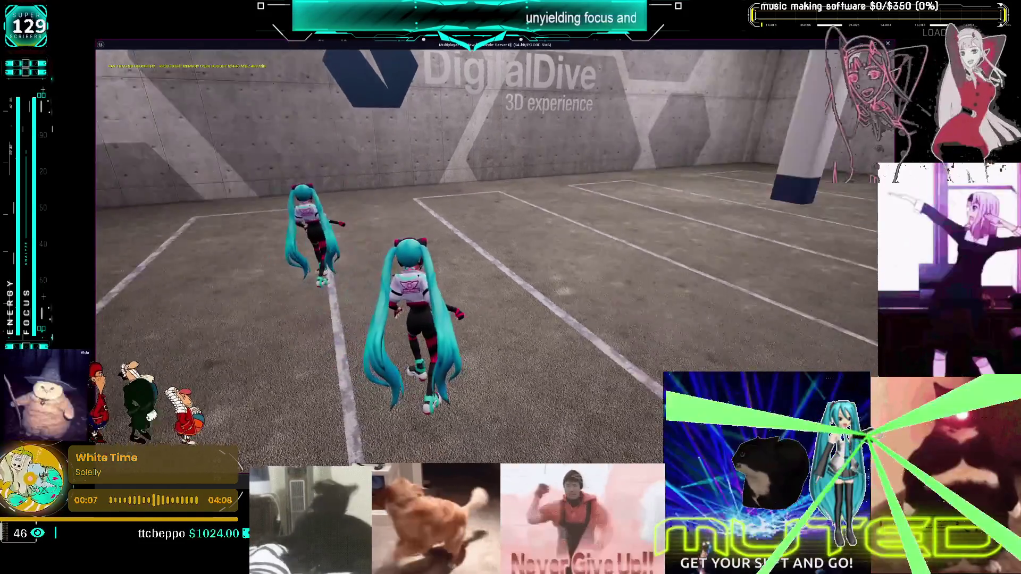
{"action": "key", "text": "s"}
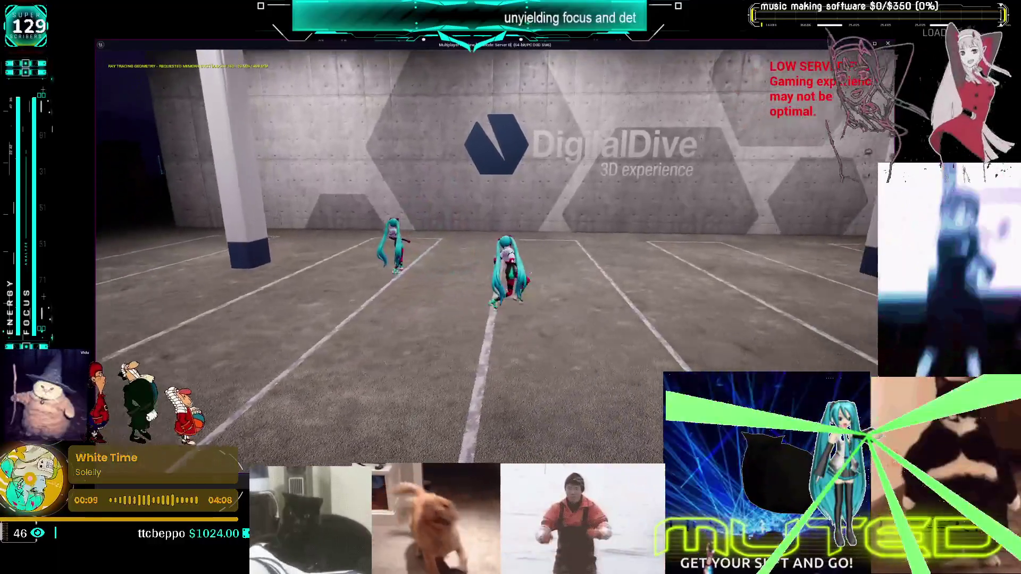
{"action": "key", "text": "s"}
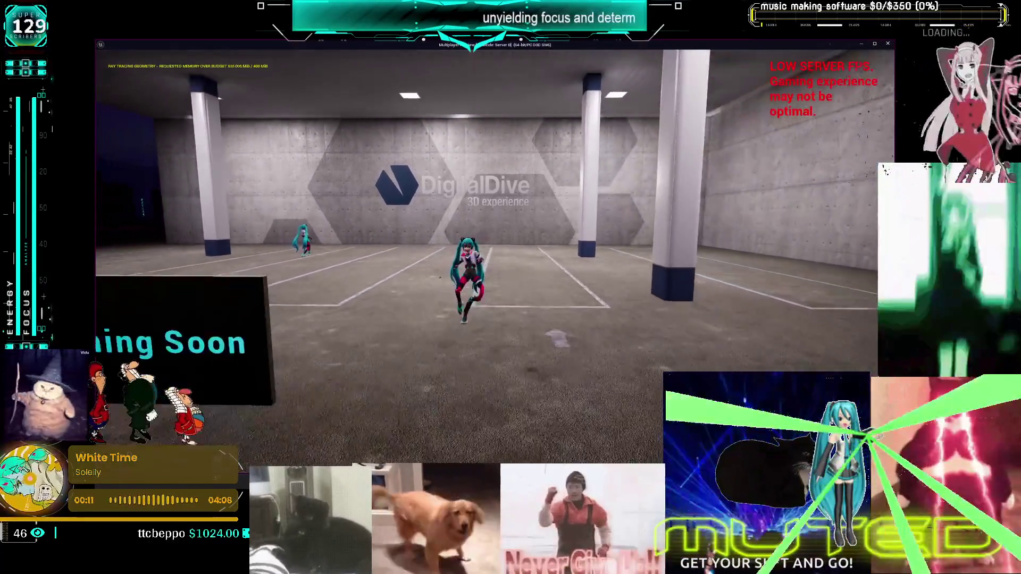
{"action": "key", "text": "a"}
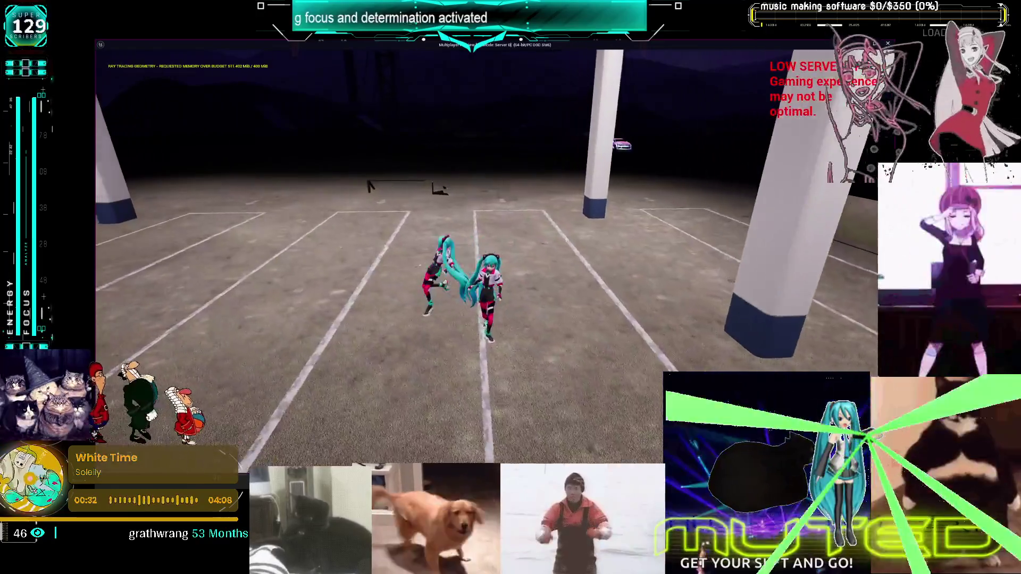
{"action": "key", "text": "Escape"}
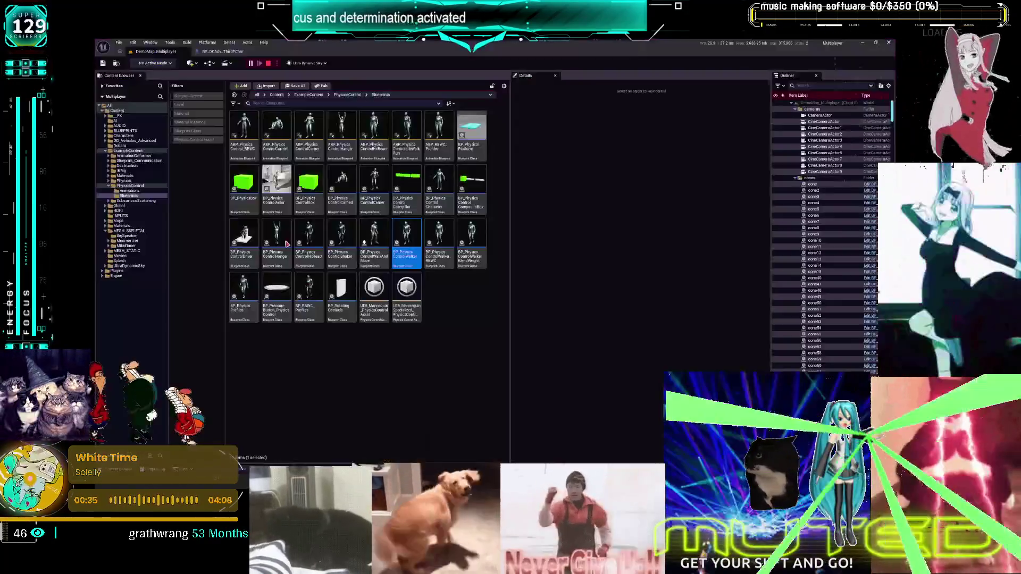
Step: Give ParentSpaceControlData angular strength 3 and linear strength 0.2, compile, and launch multiplayer PIE
{"action": "left_click", "coordinate": [719, 142]}
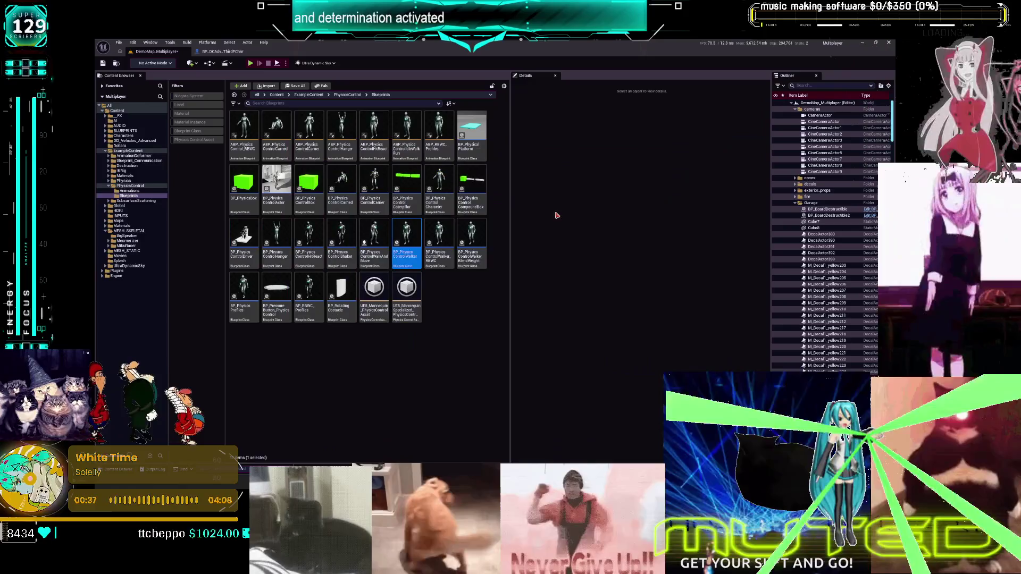
{"action": "left_click", "coordinate": [234, 53]}
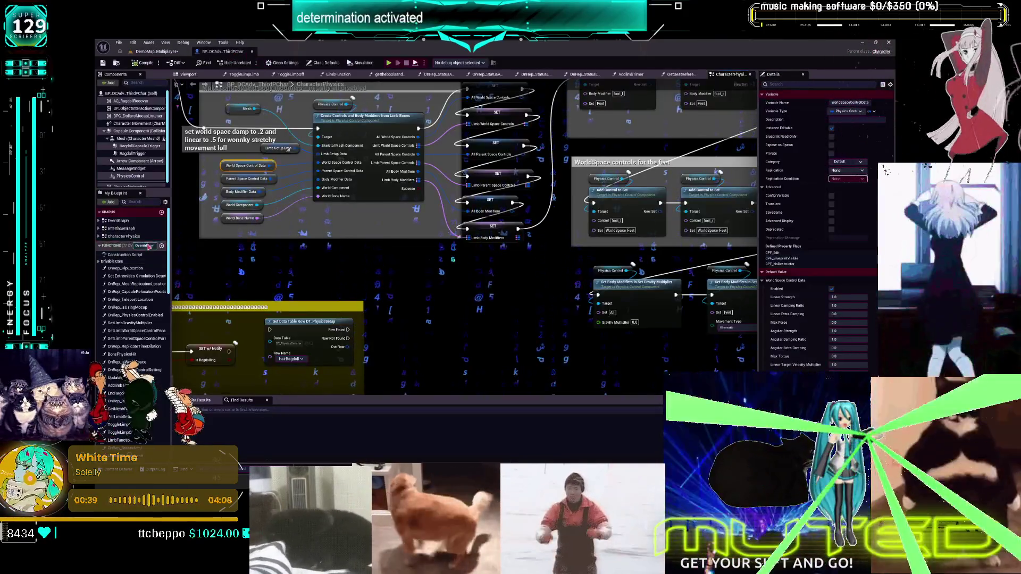
{"action": "left_click", "coordinate": [844, 296]}
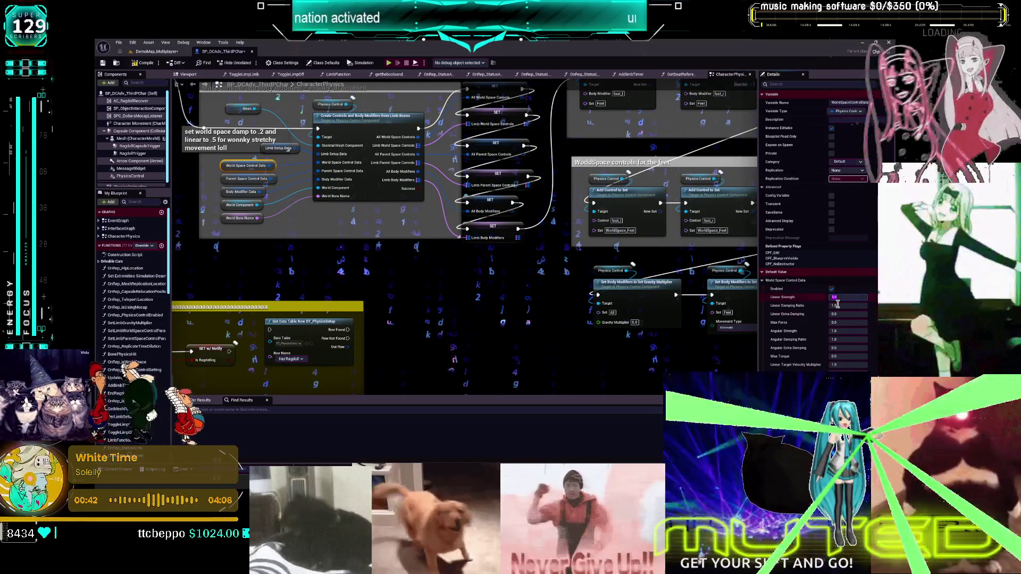
{"action": "left_click", "coordinate": [247, 178]}
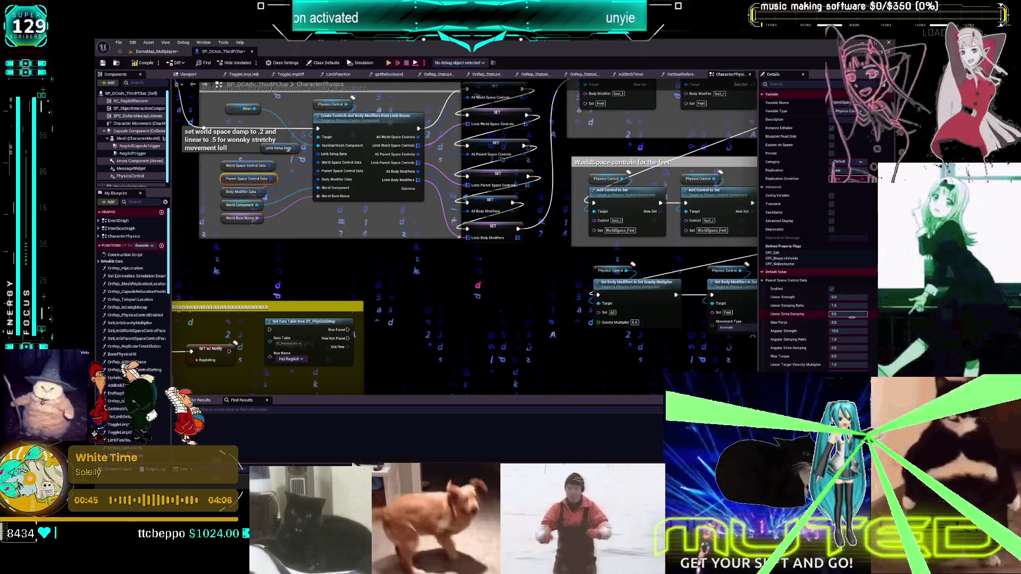
{"action": "left_click", "coordinate": [848, 330]}
{"action": "type", "text": "3"}
{"action": "key", "text": "Return"}
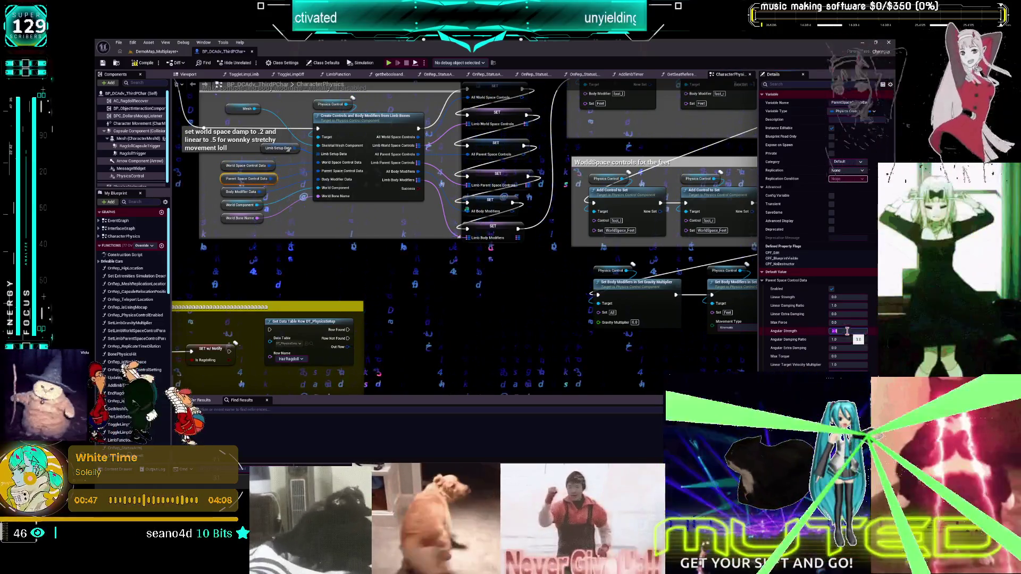
{"action": "left_click", "coordinate": [861, 297]}
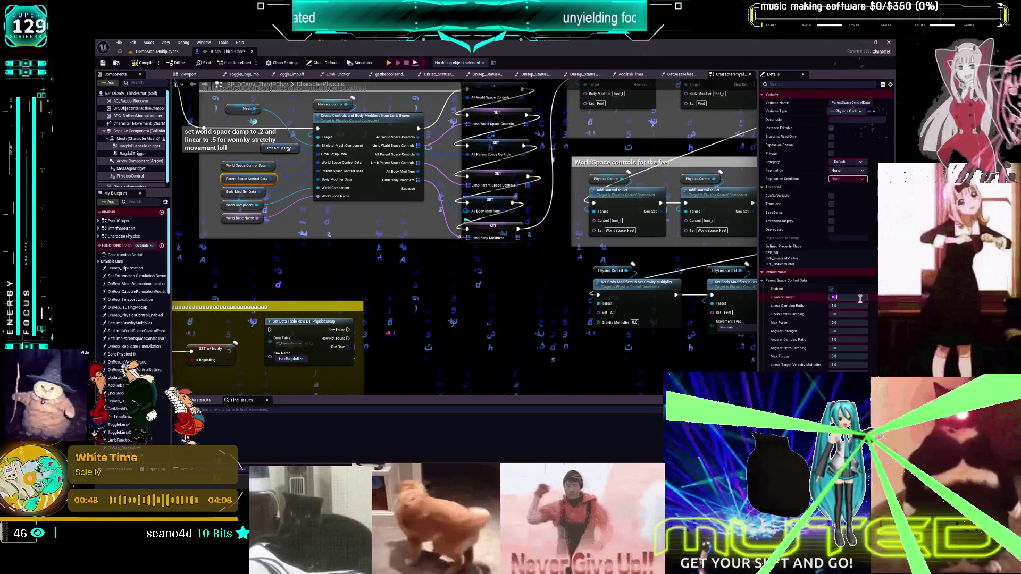
{"action": "type", "text": "0.2"}
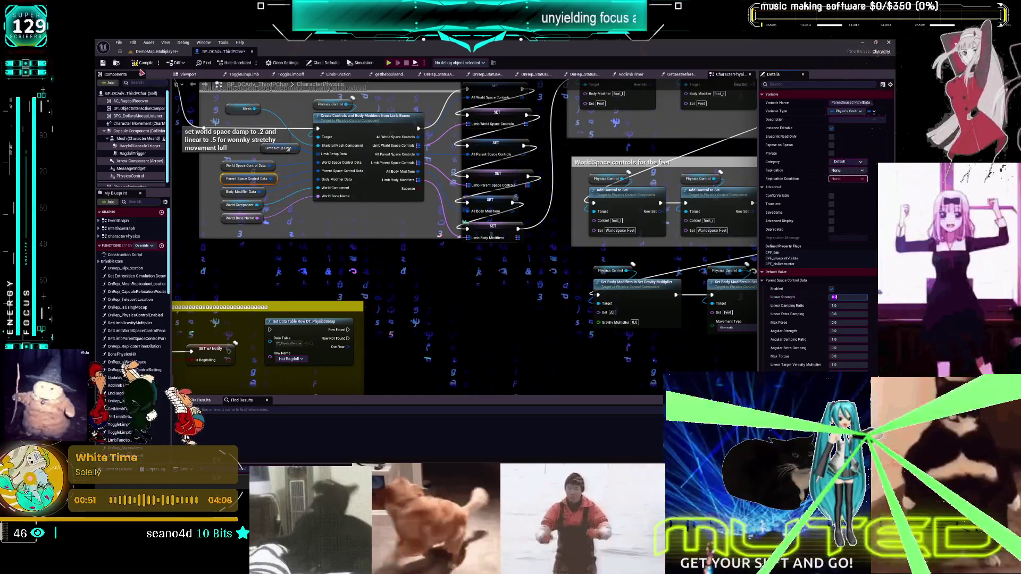
{"action": "key", "text": "Return"}
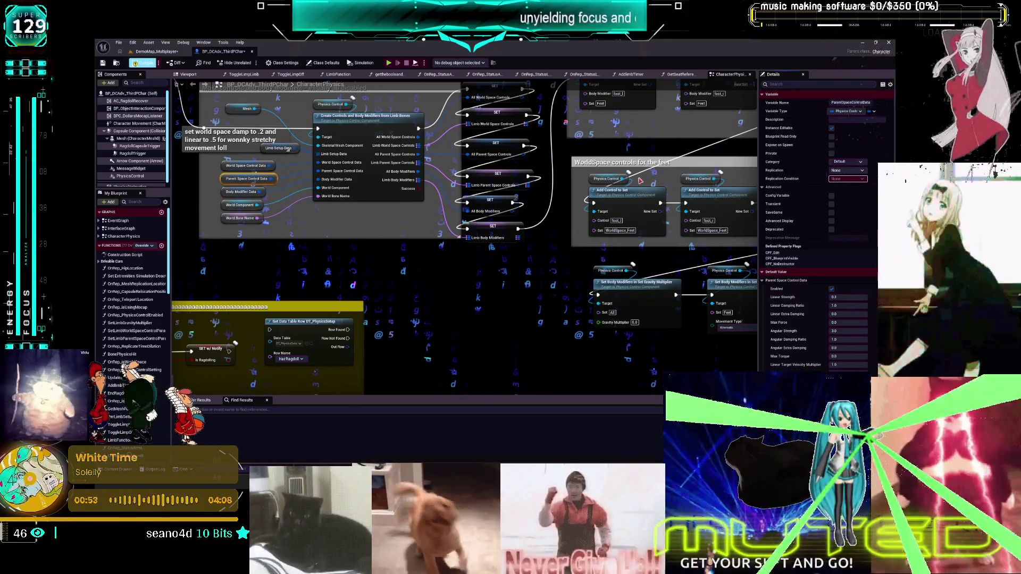
{"action": "key", "text": "F7"}
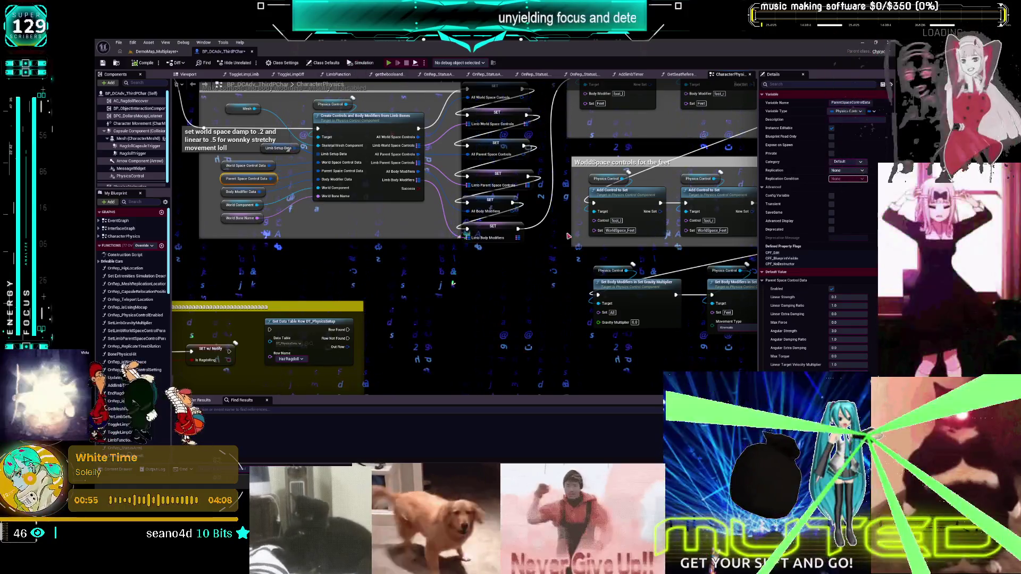
{"action": "key", "text": "alt+p"}
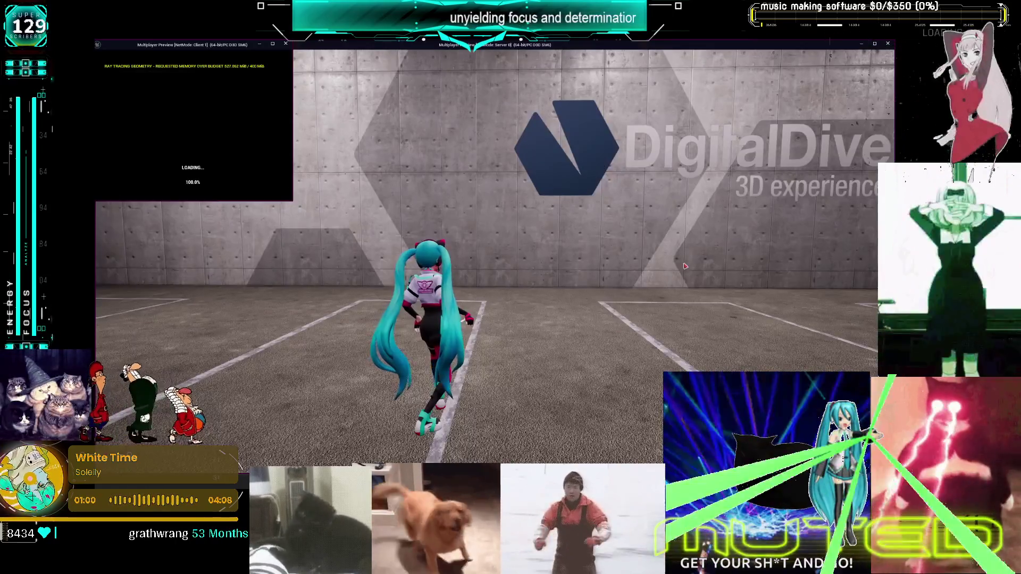
Step: Run Miku through the night parking area around the other Miku and jump the low wall
{"action": "left_click", "coordinate": [345, 239]}
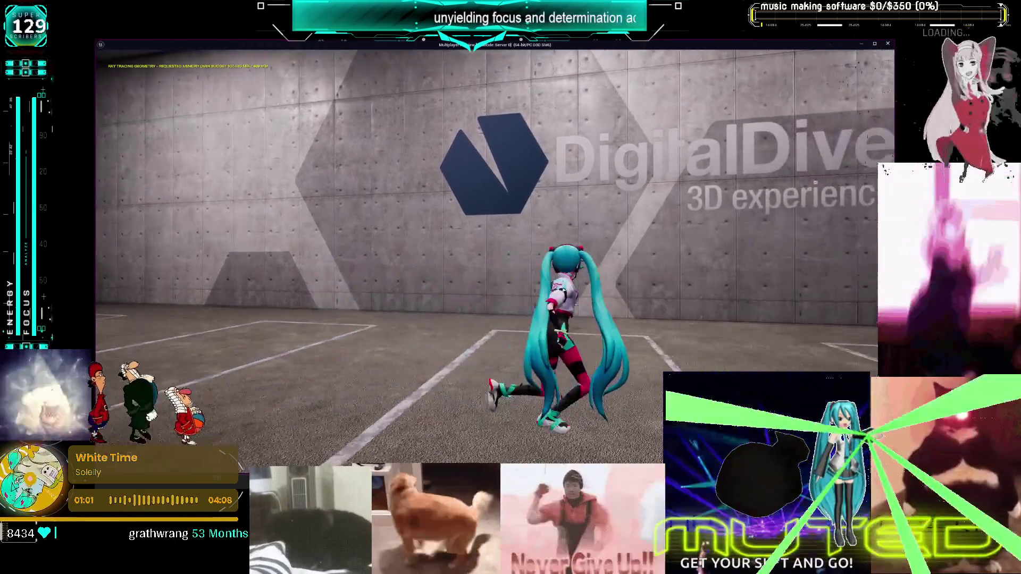
{"action": "key", "text": "w"}
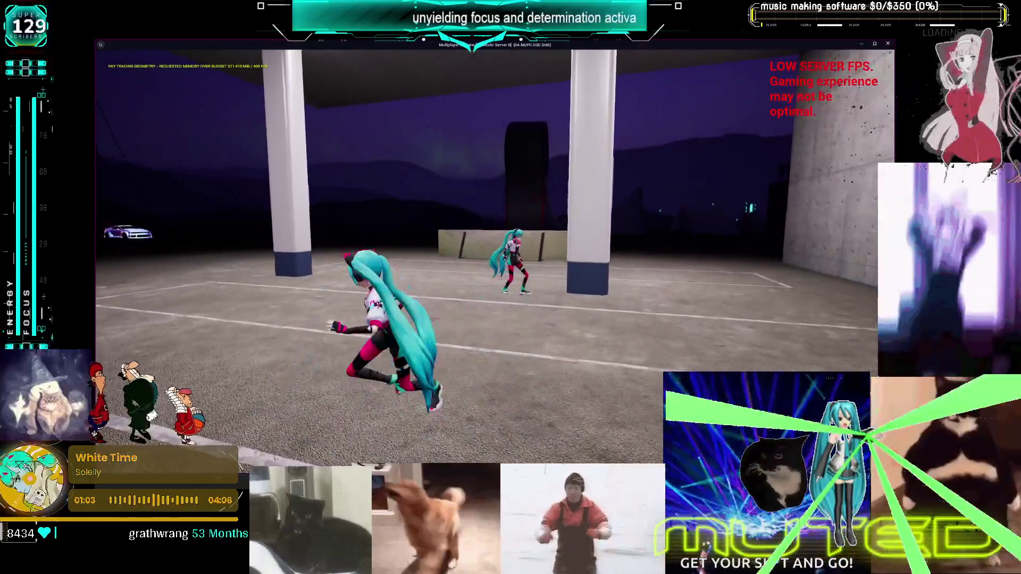
{"action": "key", "text": "s"}
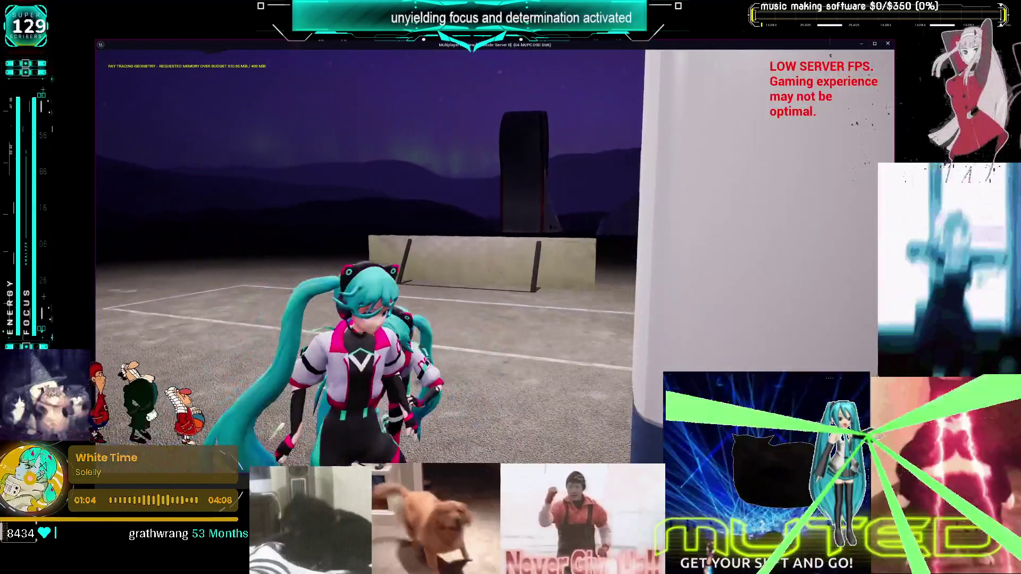
{"action": "key", "text": "a"}
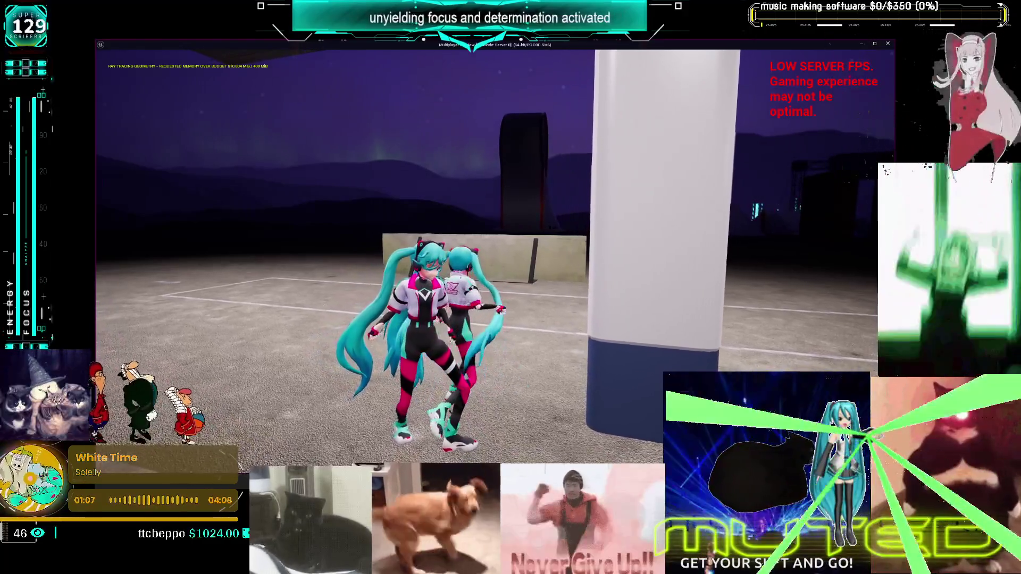
{"action": "key", "text": "a"}
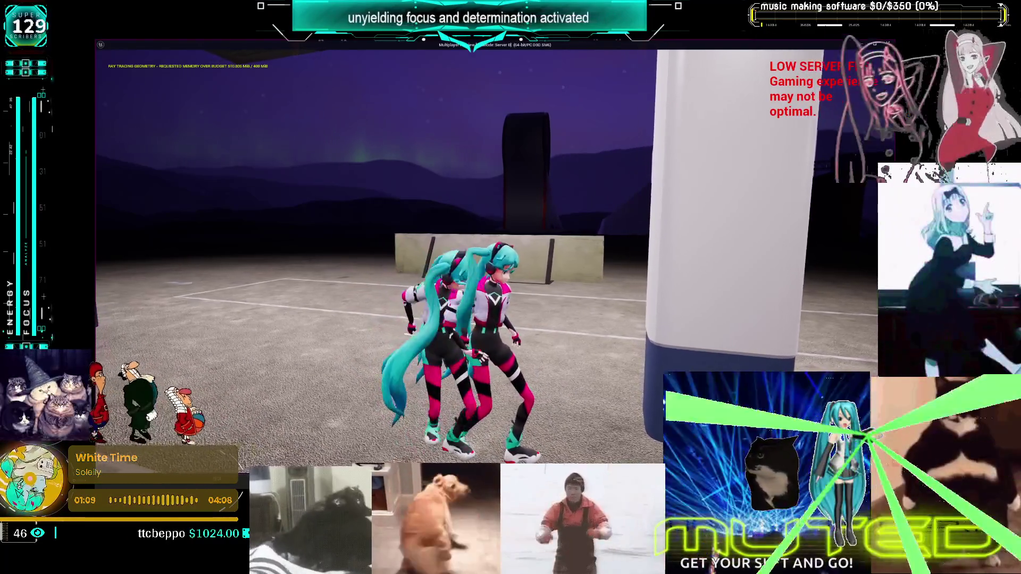
{"action": "key", "text": "d"}
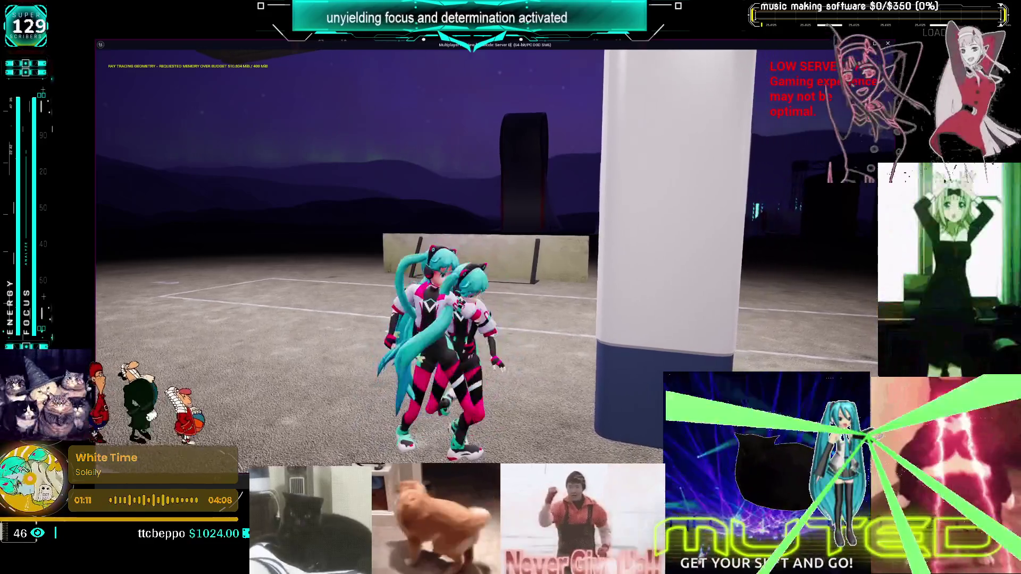
{"action": "key", "text": "d"}
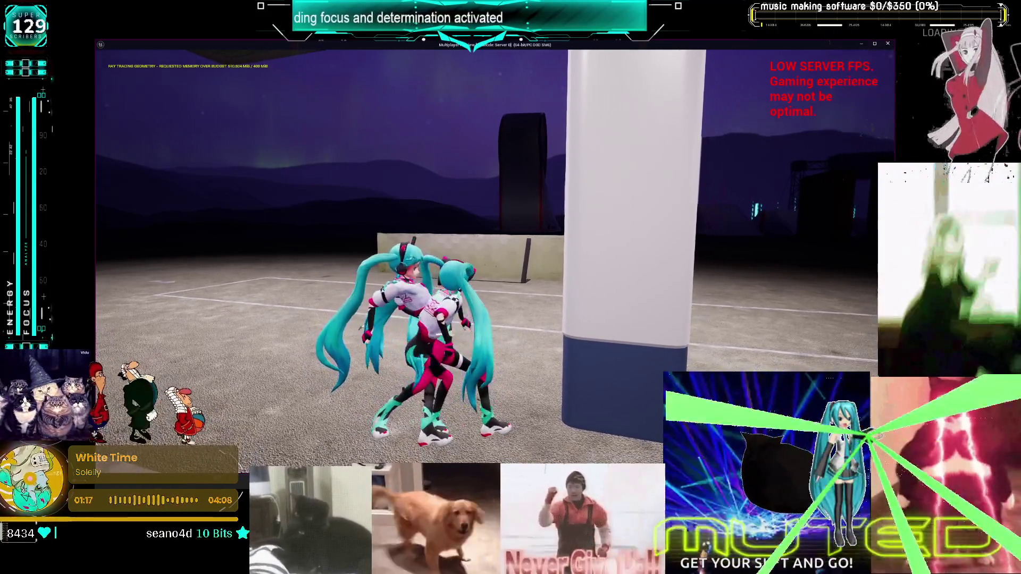
{"action": "key", "text": "a"}
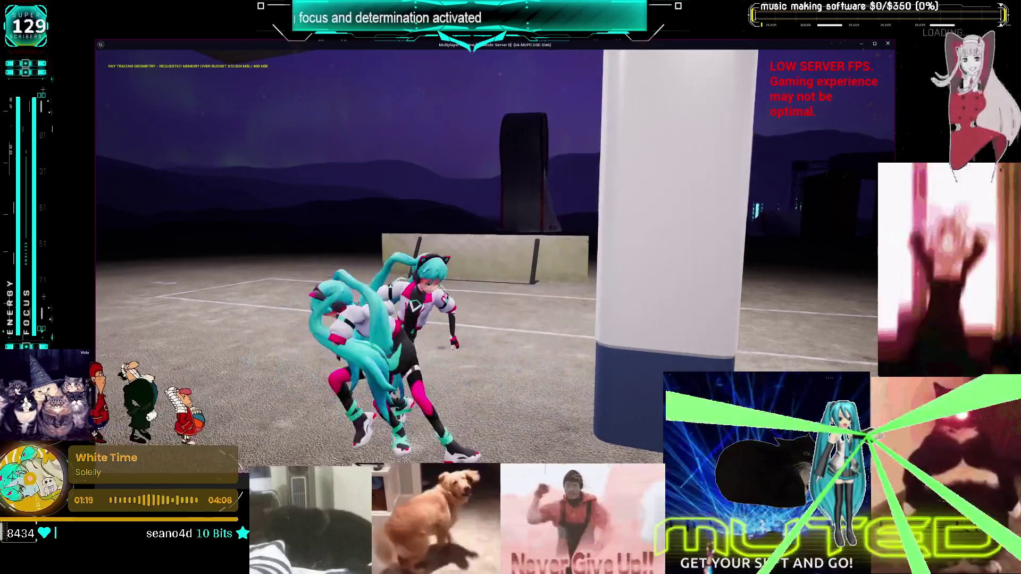
{"action": "key", "text": "w"}
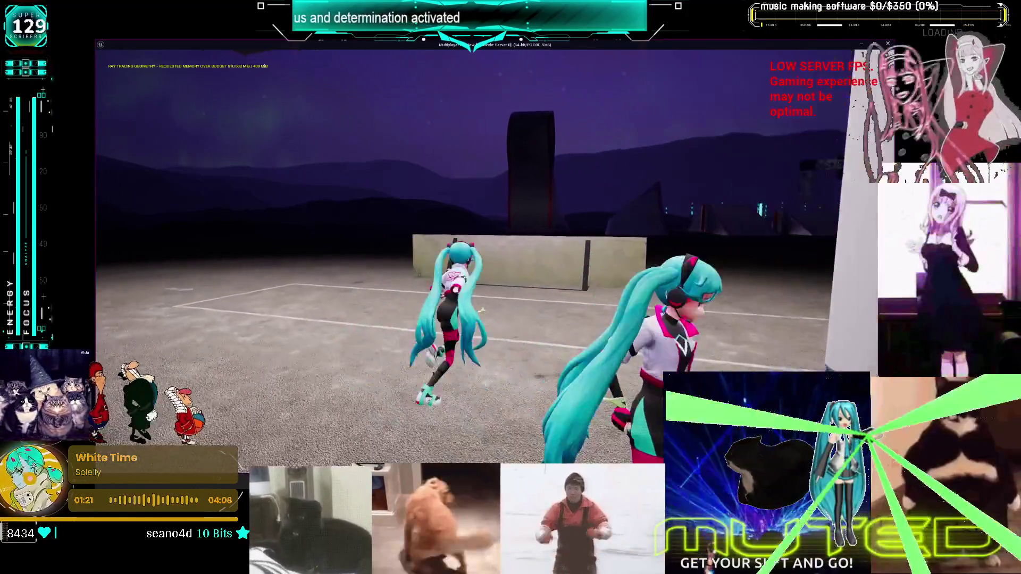
{"action": "key", "text": "space"}
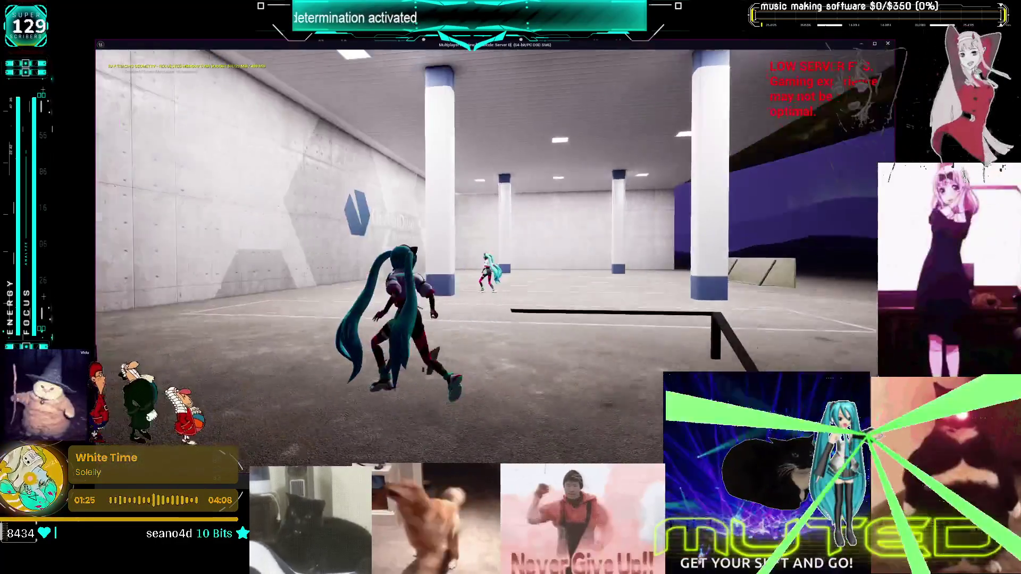
Step: Run Miku between the garage pillars past the second Miku, test crouching, then stop the session
{"action": "key", "text": "w"}
{"action": "key", "text": "w"}
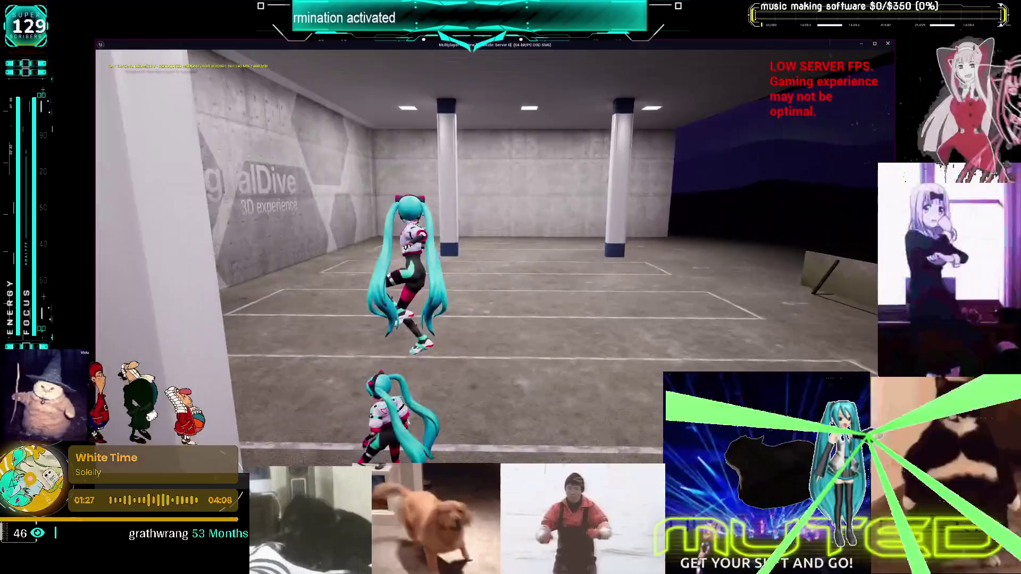
{"action": "key", "text": "w"}
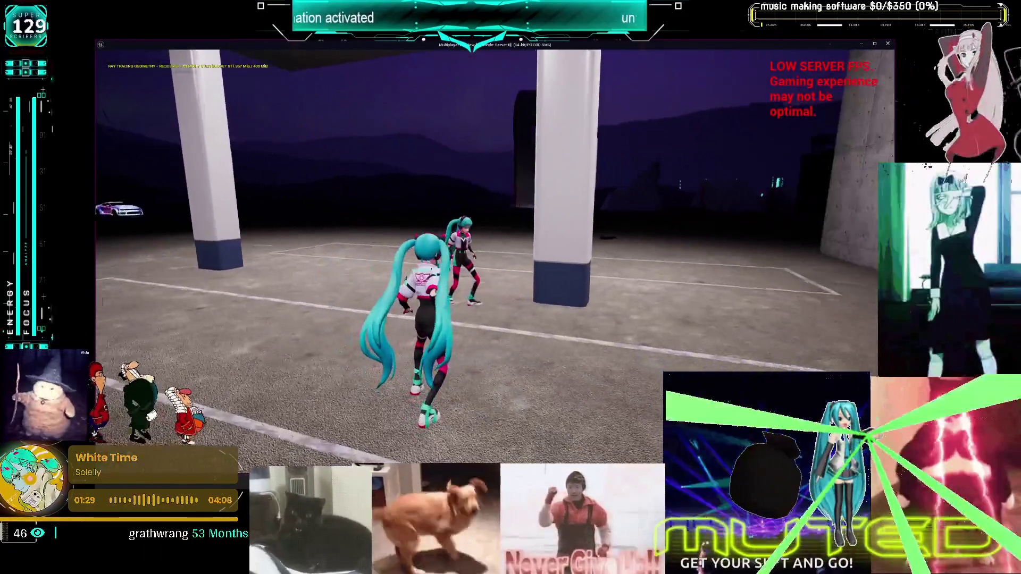
{"action": "key", "text": "w"}
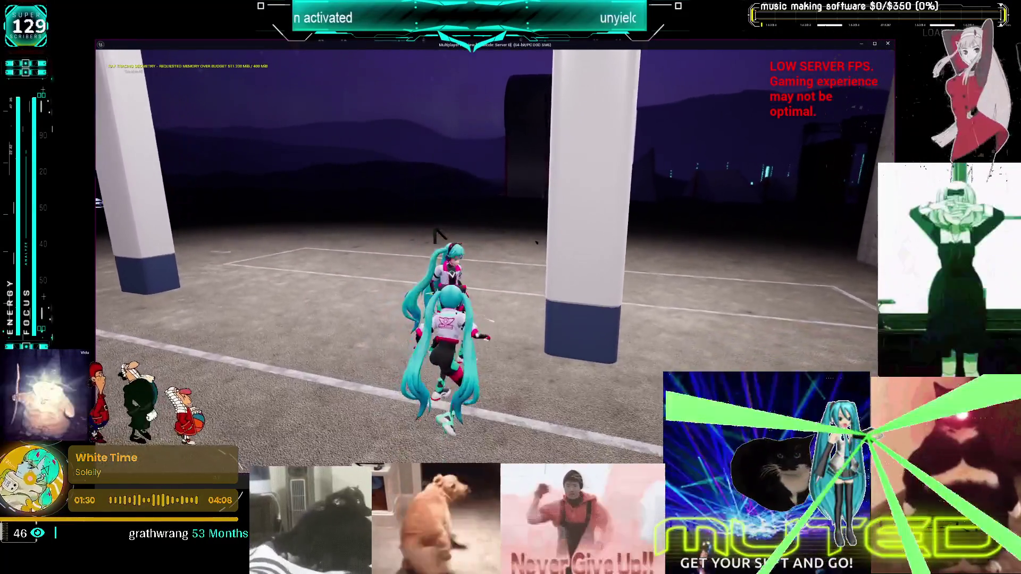
{"action": "key", "text": "w"}
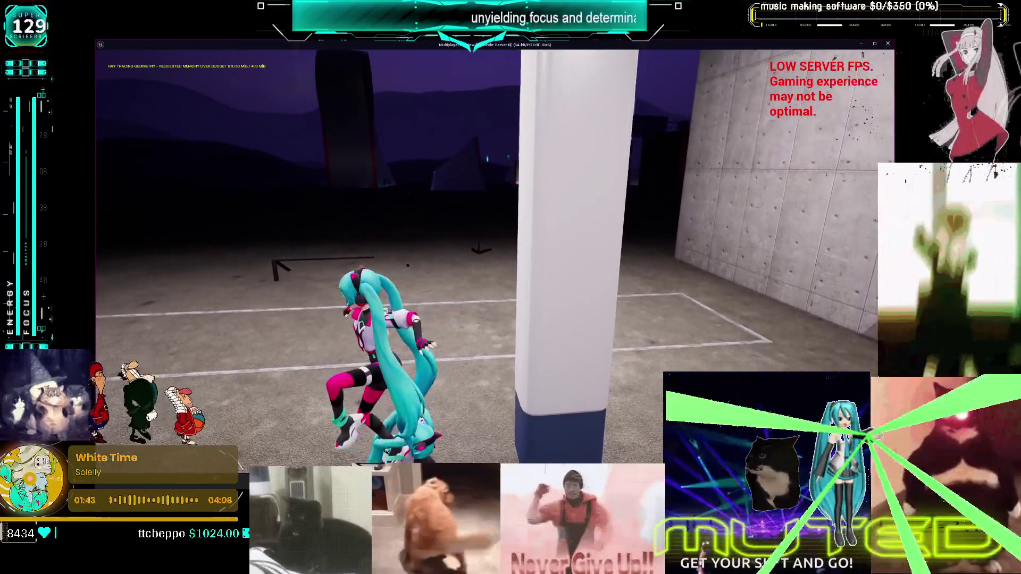
{"action": "key", "text": "w"}
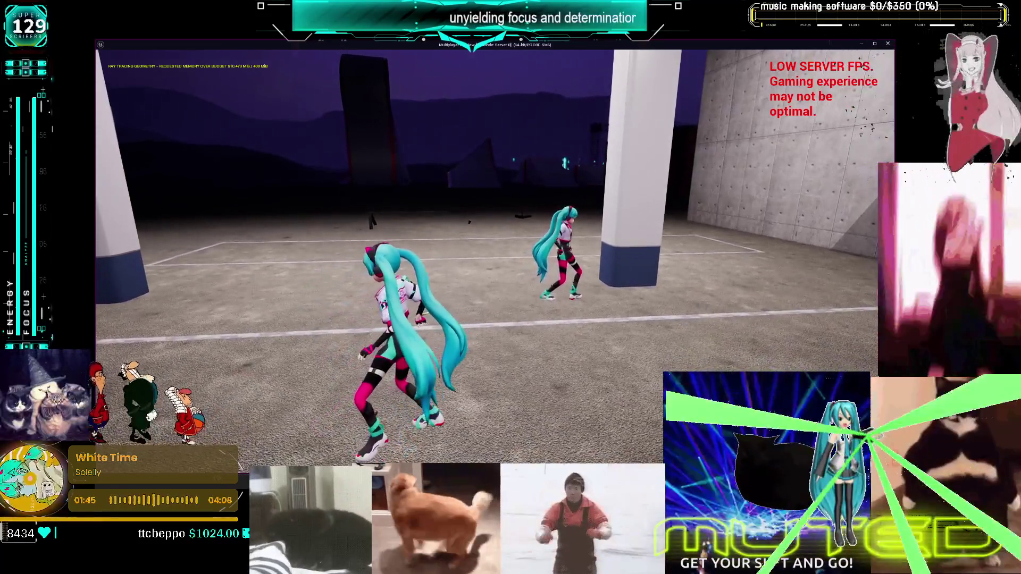
{"action": "key", "text": "w"}
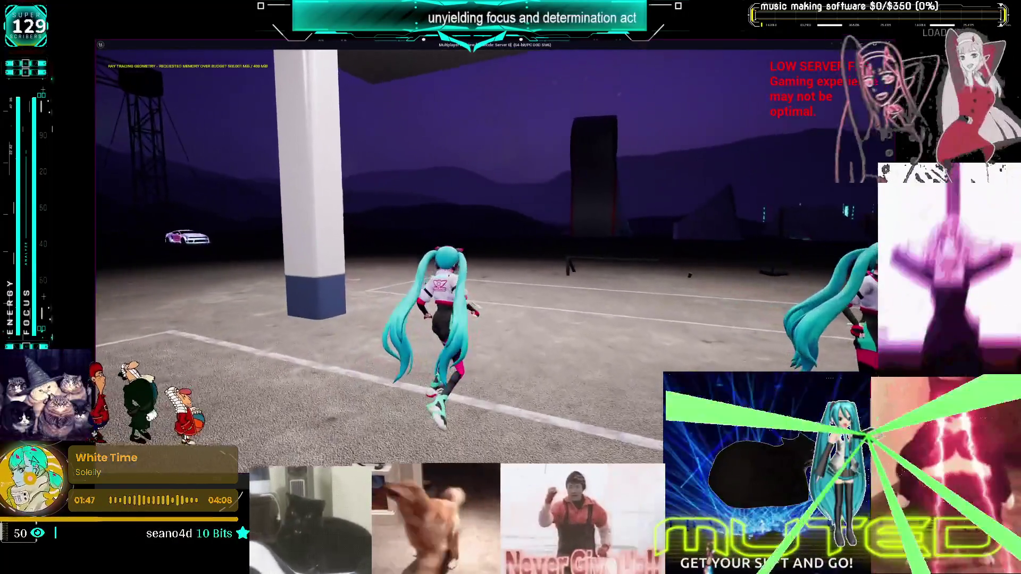
{"action": "key", "text": "w"}
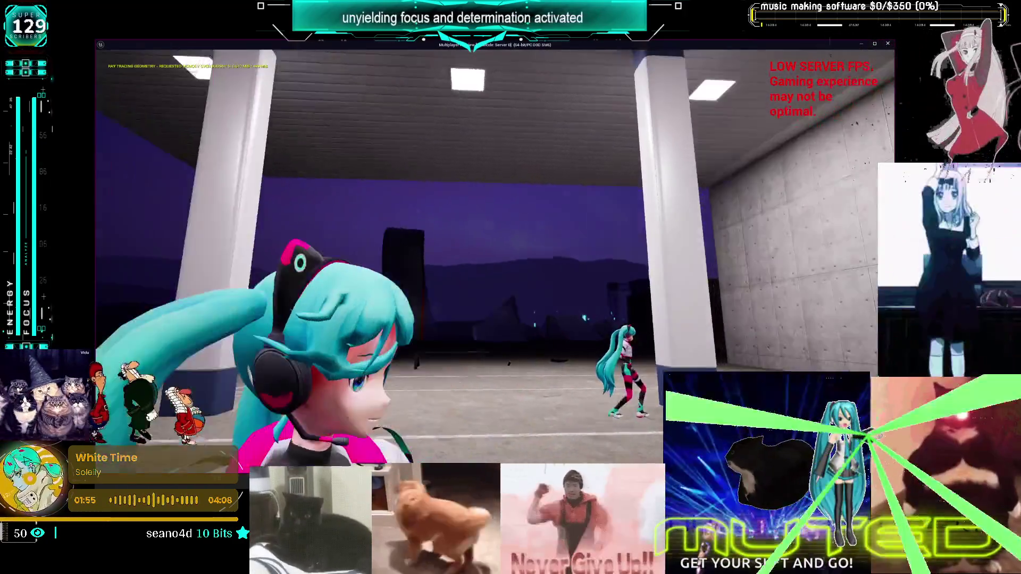
{"action": "key", "text": "Escape"}
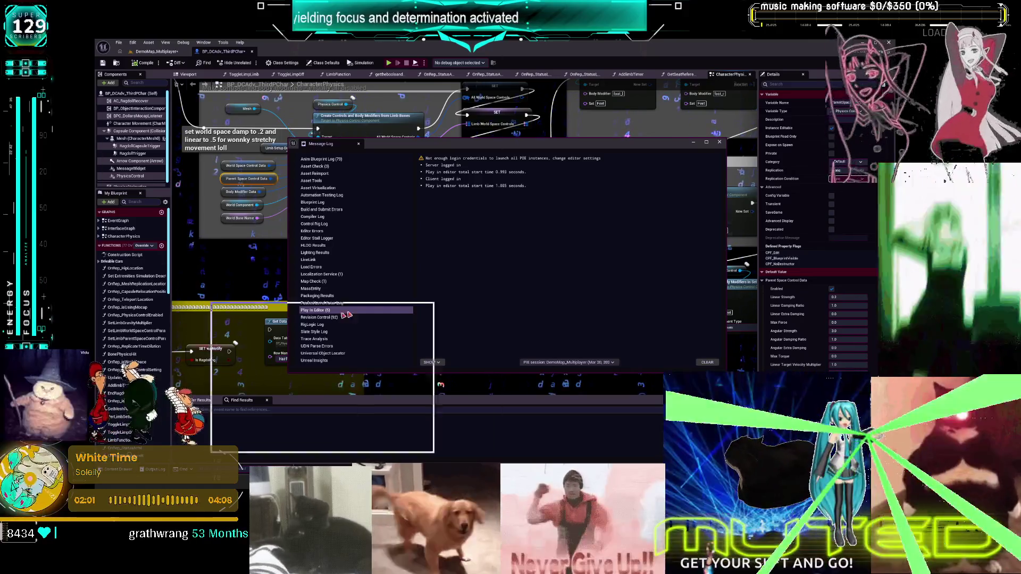
Step: In the Obsidian TO DO CHART, move the legs world space card up
{"action": "key", "text": "alt+Tab"}
{"action": "scroll", "coordinate": [562, 174], "scroll_direction": "down", "scroll_amount": 2}
{"action": "left_click_drag", "start_coordinate": [597, 280], "coordinate": [595, 258]}
Step: Move both bug cards under bugs and rewrite one as 'hair doesnt hair, collision head too large'
{"action": "left_click", "coordinate": [588, 220], "text": "shift"}
{"action": "left_click_drag", "start_coordinate": [589, 220], "coordinate": [589, 208]}
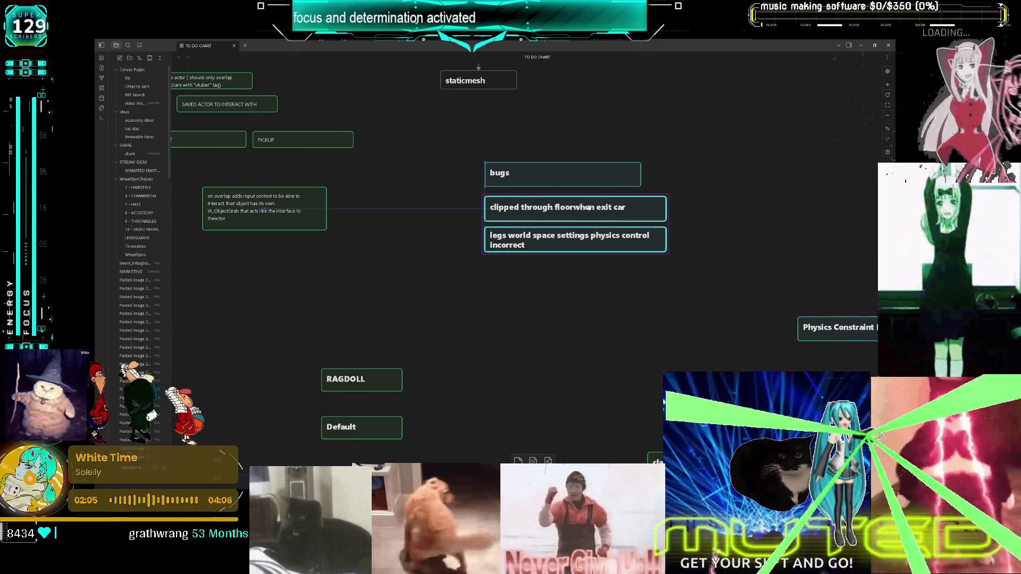
{"action": "double_click", "coordinate": [606, 245]}
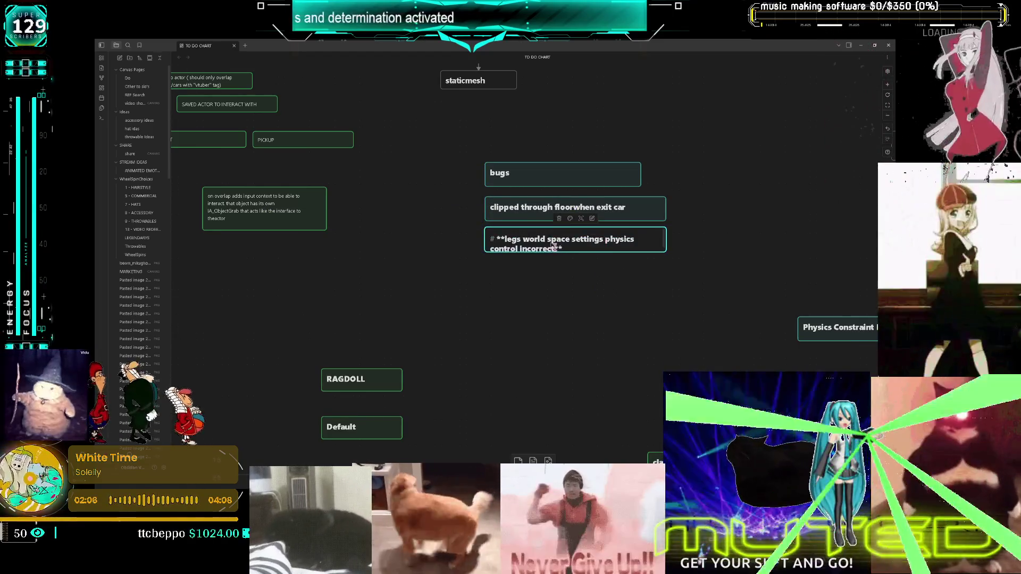
{"action": "key", "text": "shift+Home"}
{"action": "key", "text": "BackSpace"}
{"action": "type", "text": "hair doesnt "}
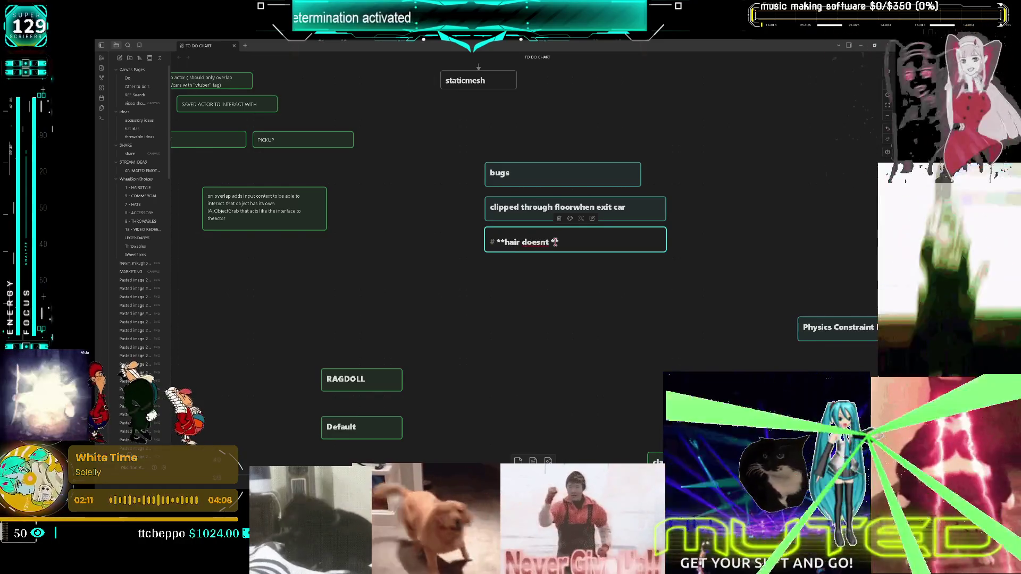
{"action": "type", "text": "hair,"}
{"action": "type", "text": " collisio"}
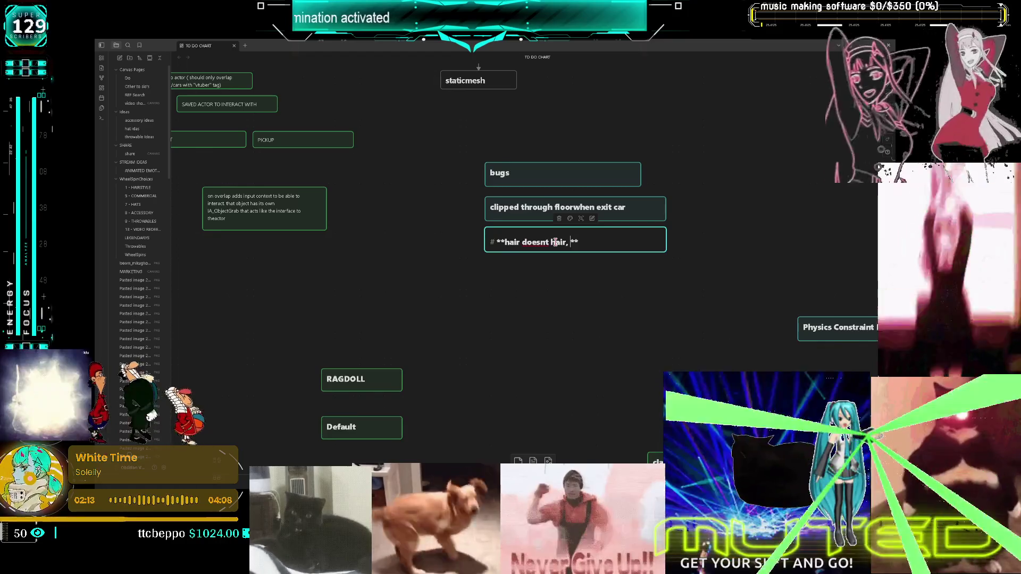
{"action": "type", "text": "n head "}
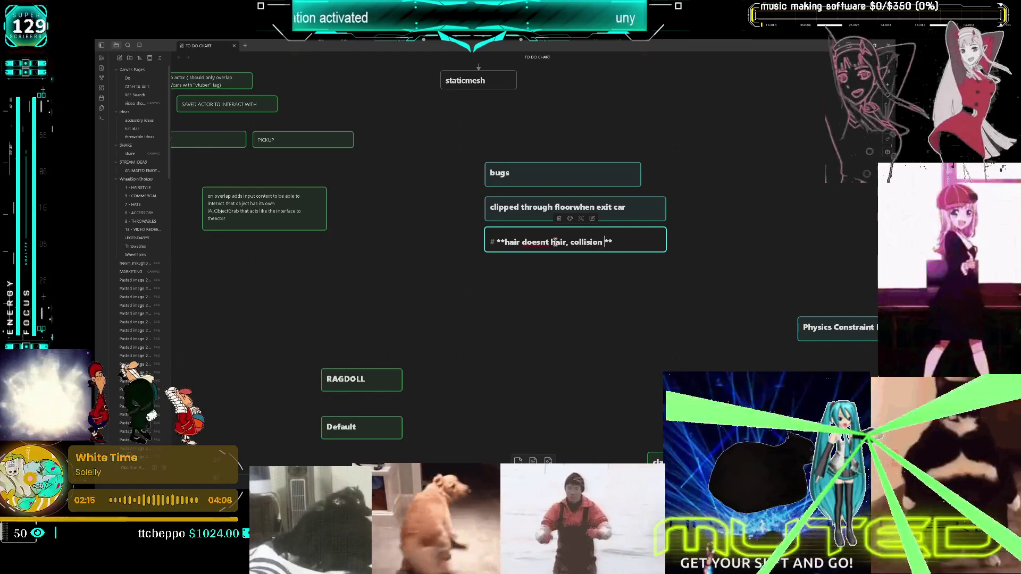
{"action": "type", "text": "too large"}
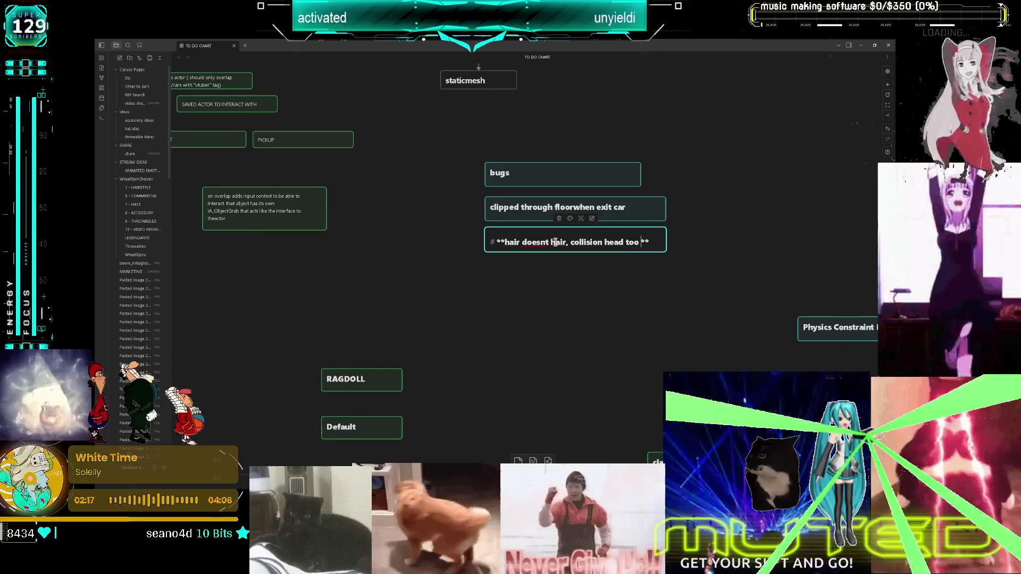
{"action": "left_click", "coordinate": [578, 312]}
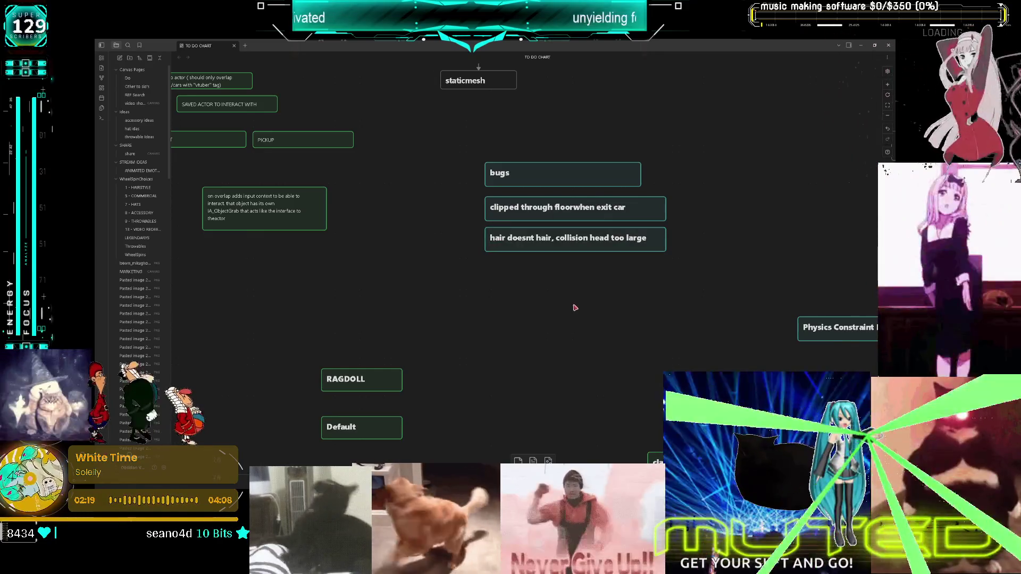
Step: Duplicate that card below it and retype it as 'make physics control settings A B C'
{"action": "key", "text": "ctrl+v"}
{"action": "mouse_move", "coordinate": [522, 271]}
{"action": "left_mouse_down"}
{"action": "mouse_move", "coordinate": [547, 269]}
{"action": "mouse_move", "coordinate": [511, 276]}
{"action": "left_mouse_up"}
{"action": "double_click", "coordinate": [507, 268]}
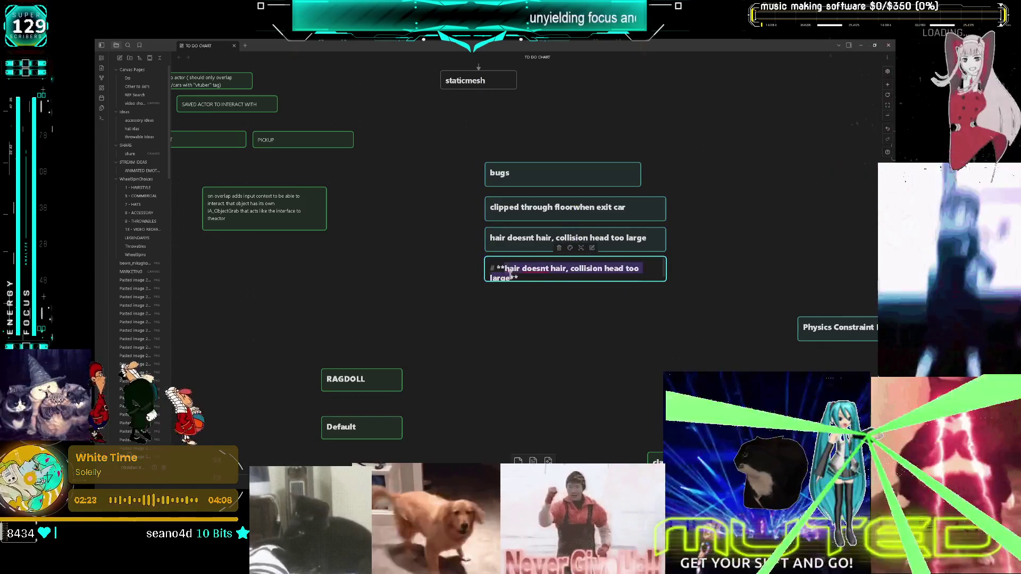
{"action": "type", "text": "make p"}
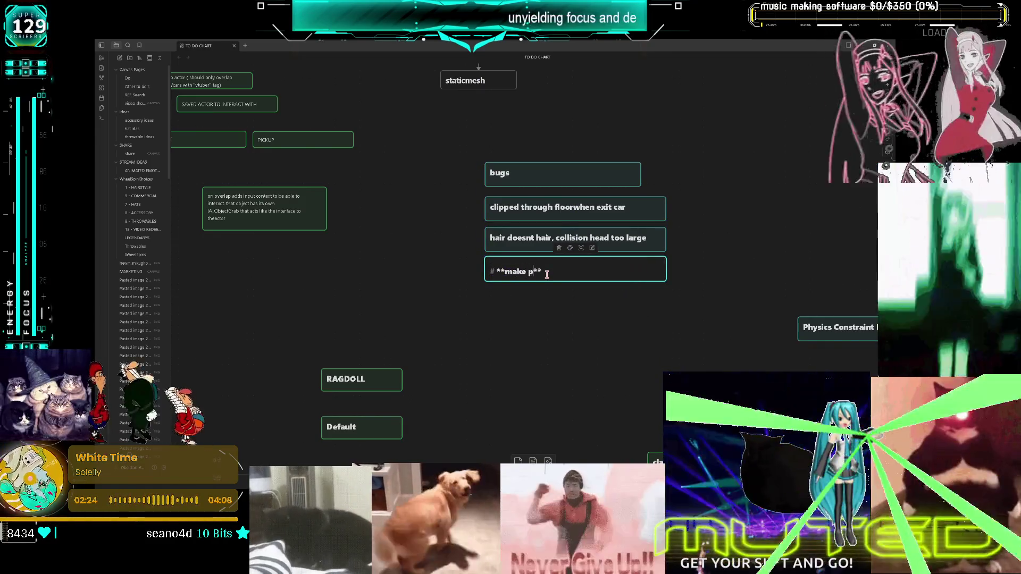
{"action": "type", "text": "hysics control setts"}
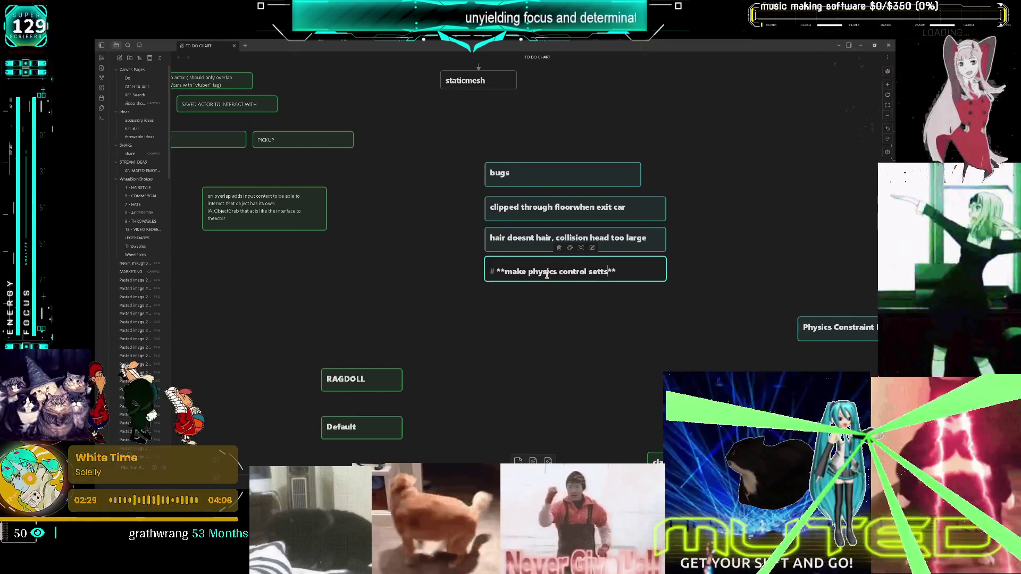
{"action": "type", "text": "i"}
{"action": "type", "text": "ings A B C"}
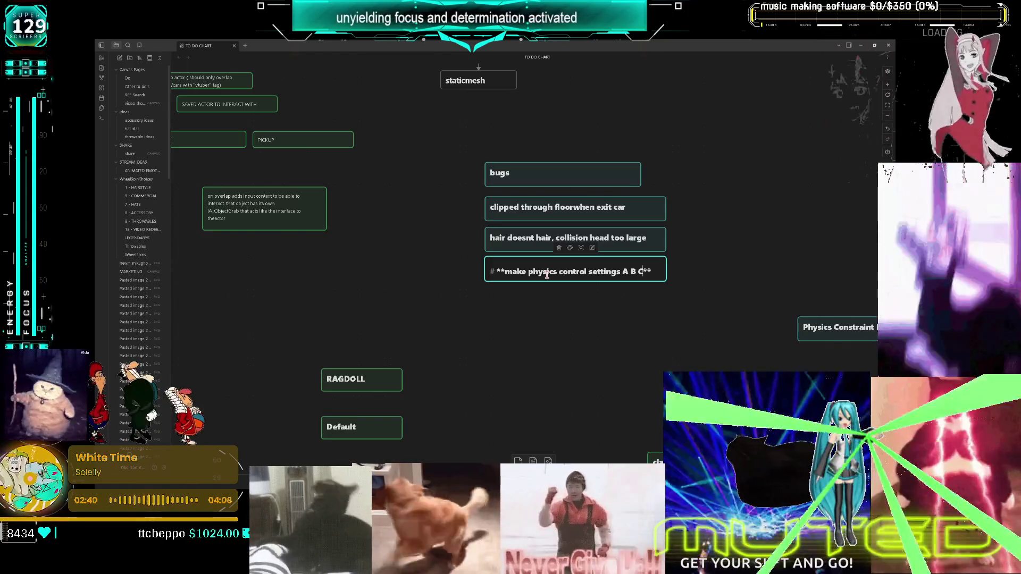
{"action": "left_click", "coordinate": [664, 227]}
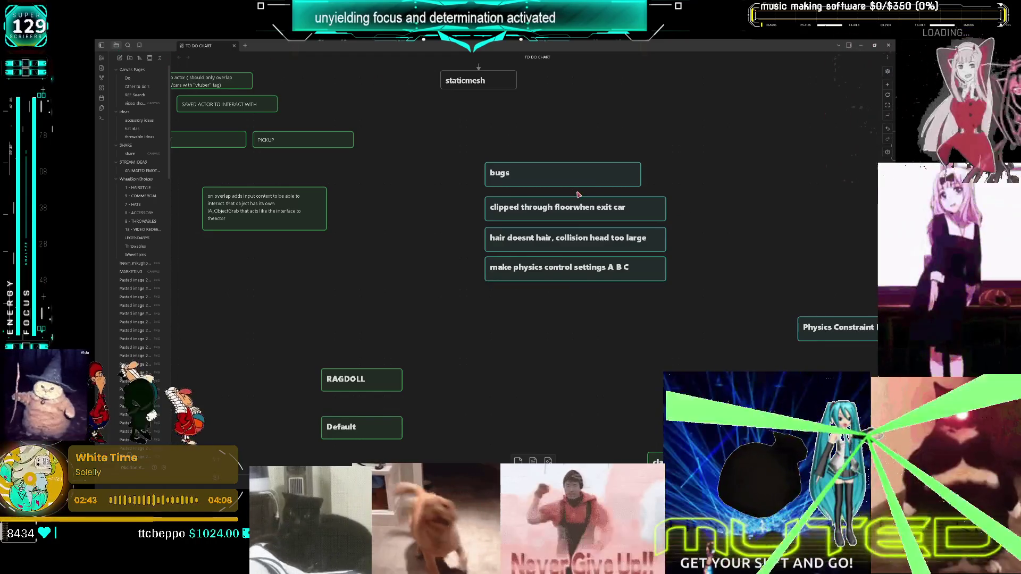
Step: Duplicate the physics settings card below and rewrite it as 'confirm correct physics control settings from data table are being used on limbs…'
{"action": "left_click", "coordinate": [662, 279]}
{"action": "mouse_move", "coordinate": [652, 277]}
{"action": "left_mouse_down"}
{"action": "mouse_move", "coordinate": [600, 317]}
{"action": "mouse_move", "coordinate": [552, 293]}
{"action": "mouse_move", "coordinate": [570, 295]}
{"action": "left_mouse_up"}
{"action": "double_click", "coordinate": [571, 296]}
{"action": "left_click_drag", "start_coordinate": [507, 298], "coordinate": [632, 291]}
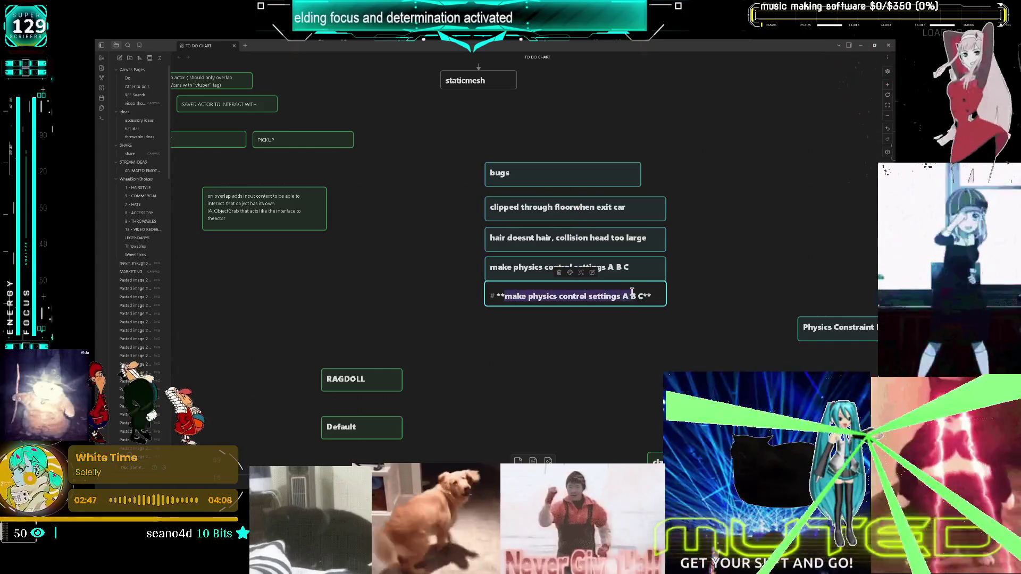
{"action": "left_click", "coordinate": [644, 298]}
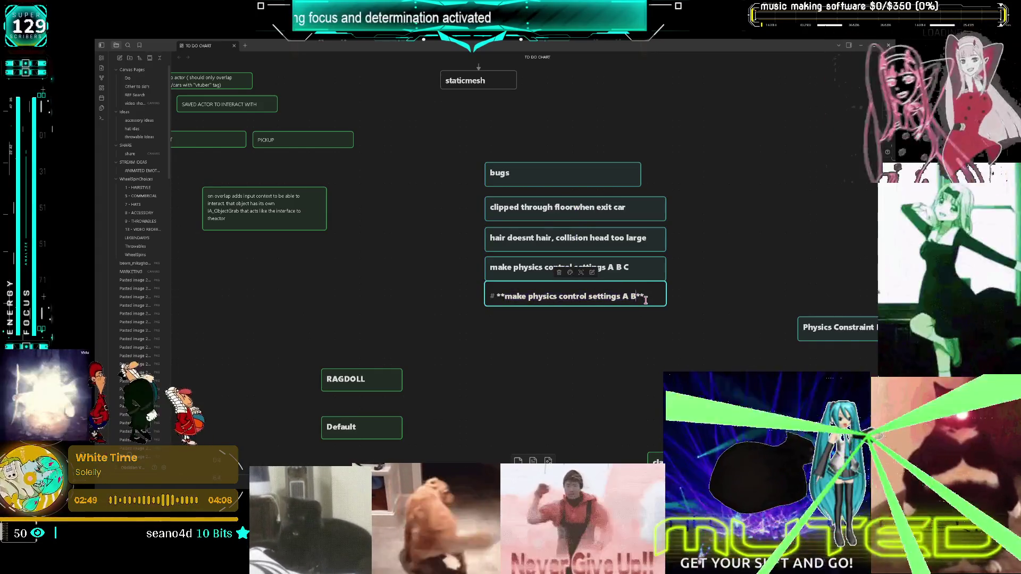
{"action": "key", "text": "BackSpace"}
{"action": "key", "text": "BackSpace"}
{"action": "key", "text": "BackSpace"}
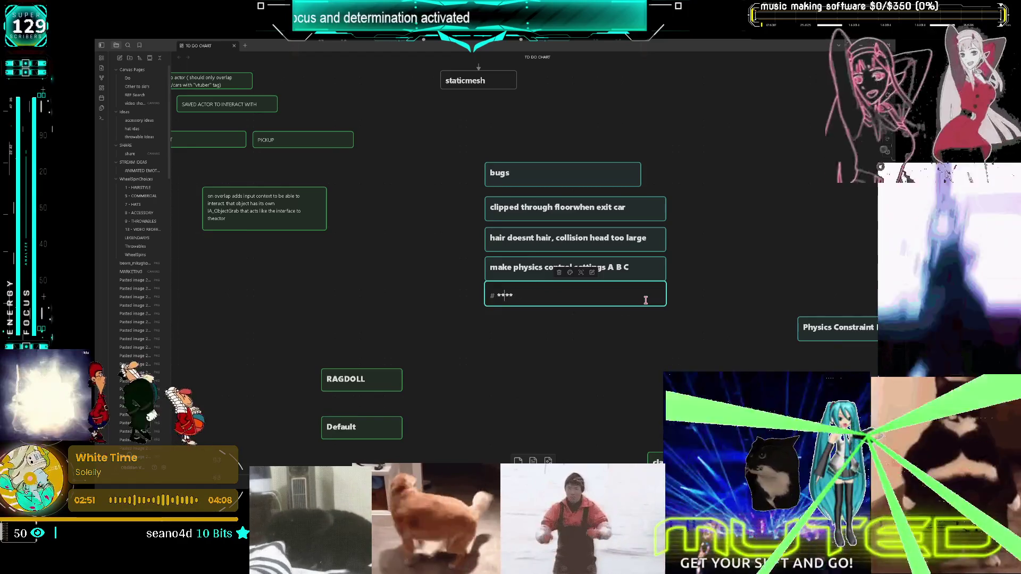
{"action": "type", "text": "confirm correct p"}
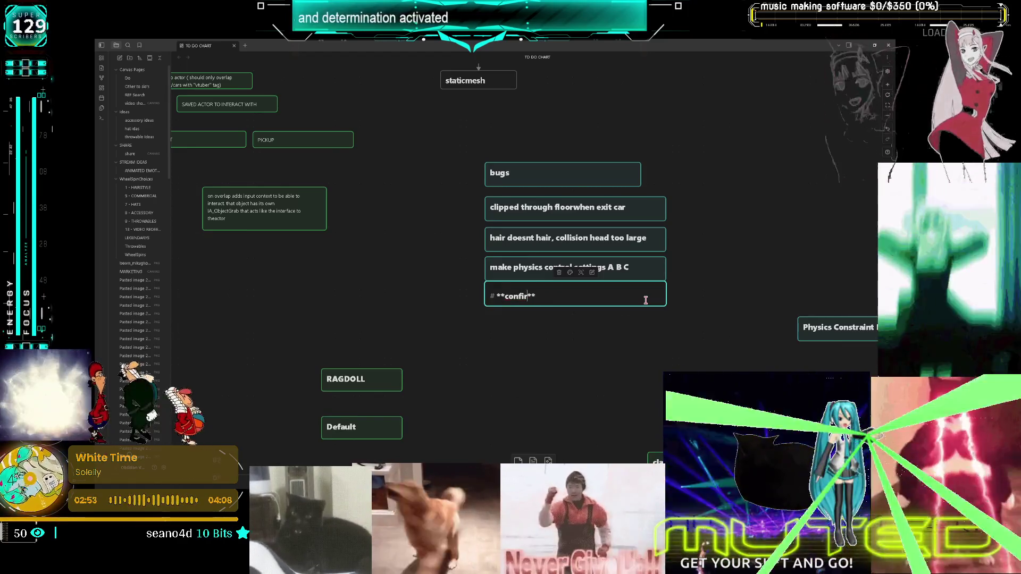
{"action": "type", "text": "hysics c"}
{"action": "type", "text": "ontrol settings from da"}
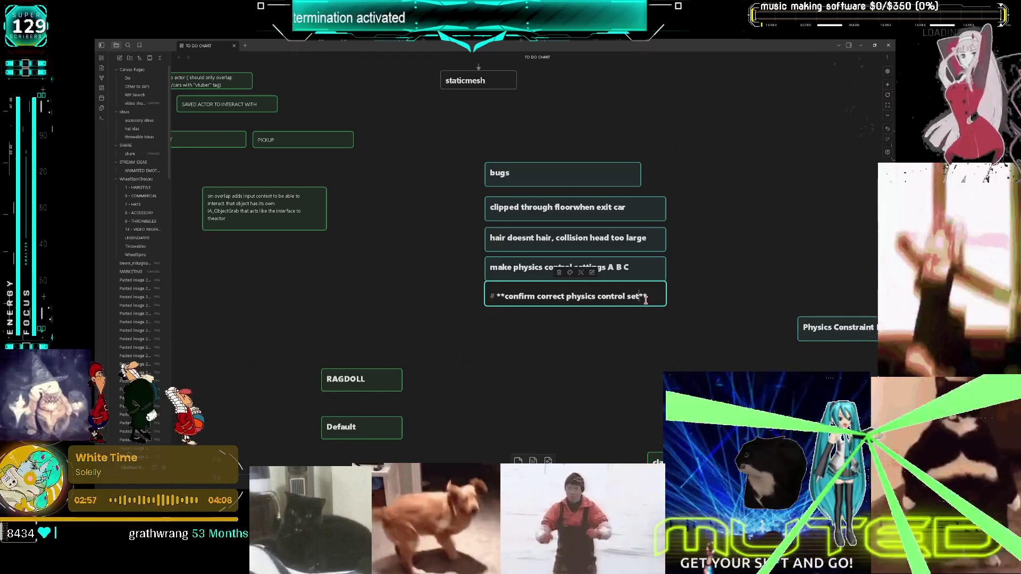
{"action": "type", "text": "ta table are"}
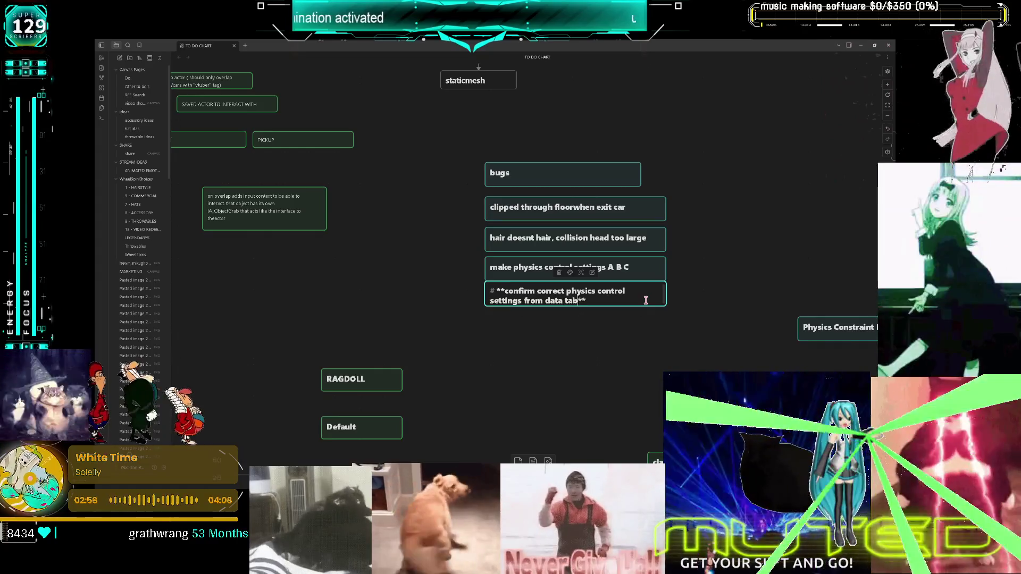
{"action": "key", "text": "BackSpace"}
{"action": "key", "text": "BackSpace"}
{"action": "key", "text": "BackSpace"}
{"action": "type", "text": "rus"}
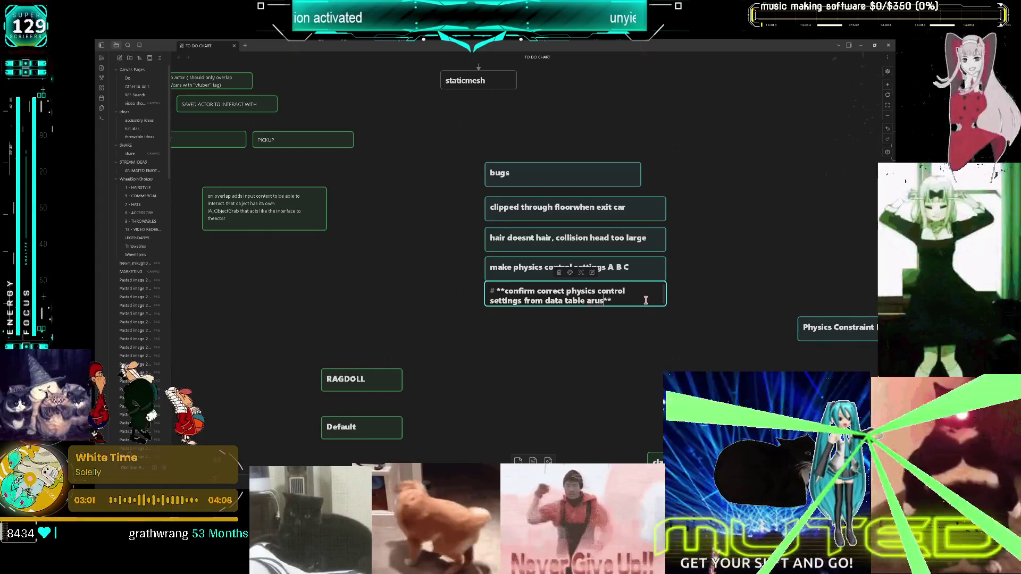
{"action": "type", "text": "ing used on "}
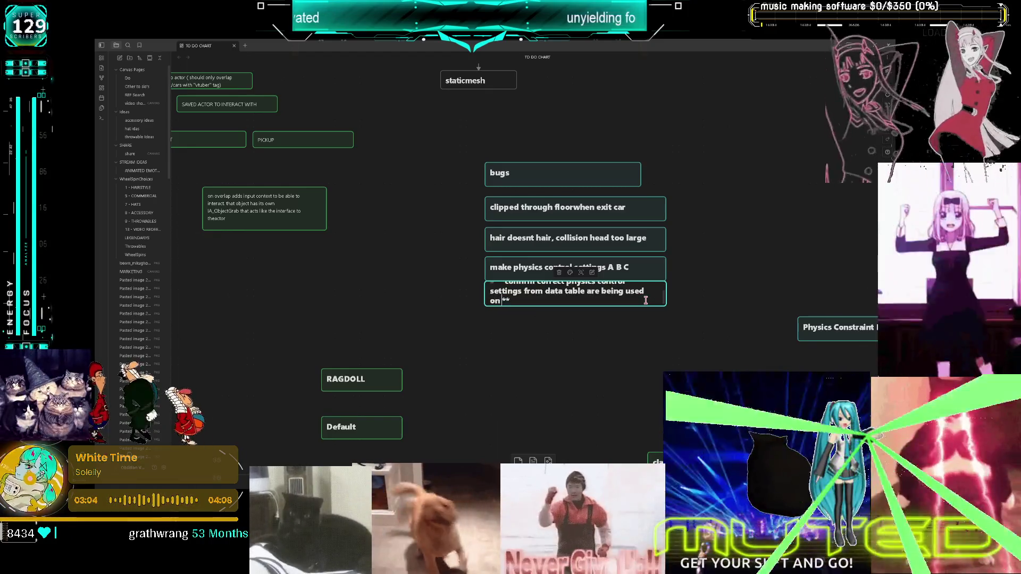
{"action": "type", "text": "imb se"}
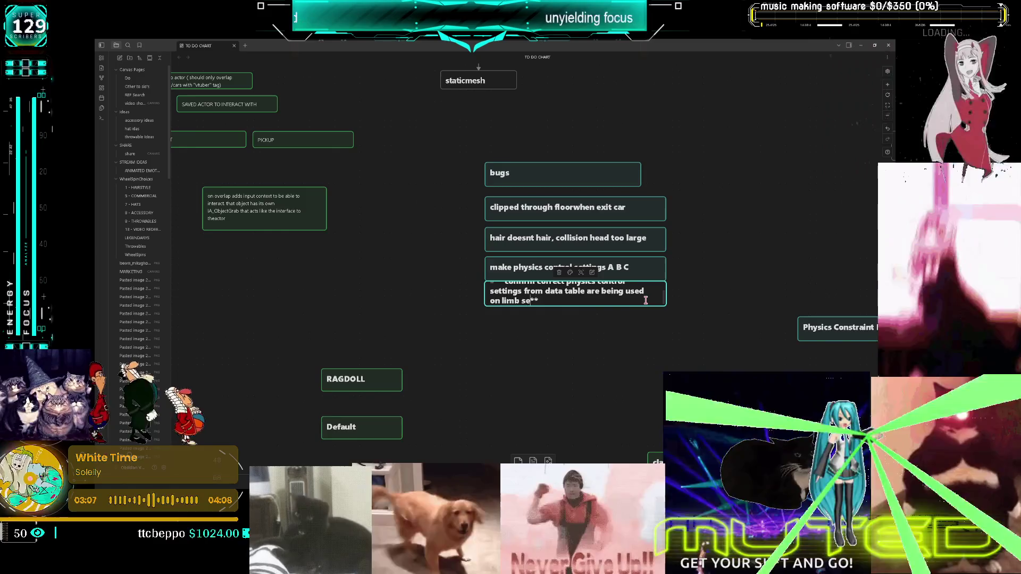
{"action": "type", "text": "ttings and whc"}
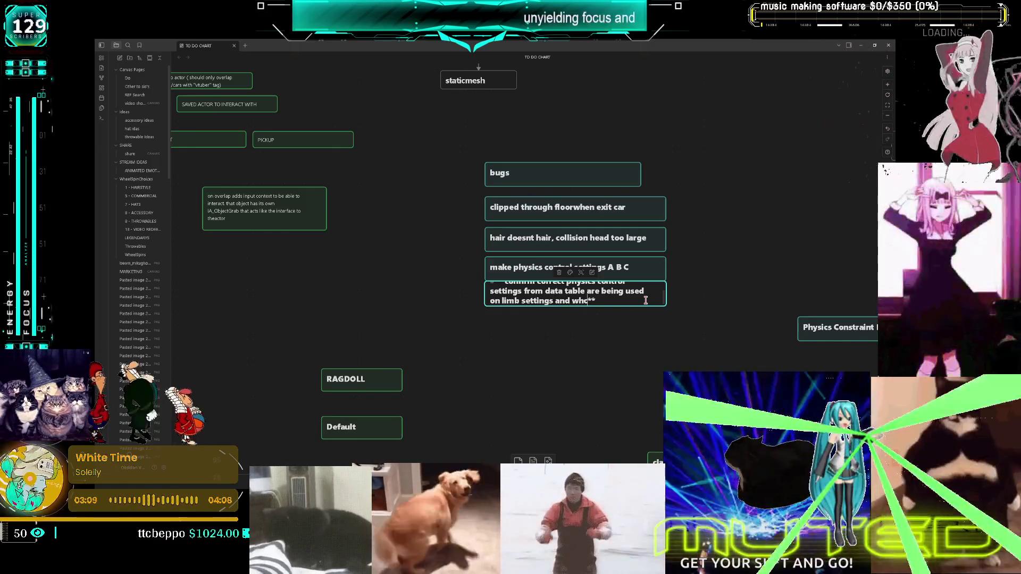
{"action": "type", "text": "swapping ch"}
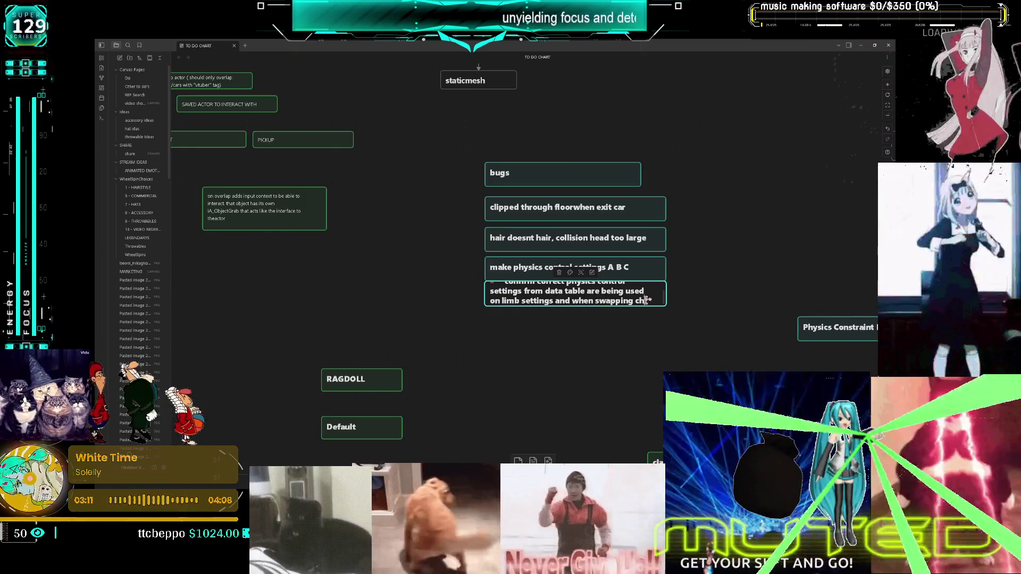
{"action": "type", "text": "aracte"}
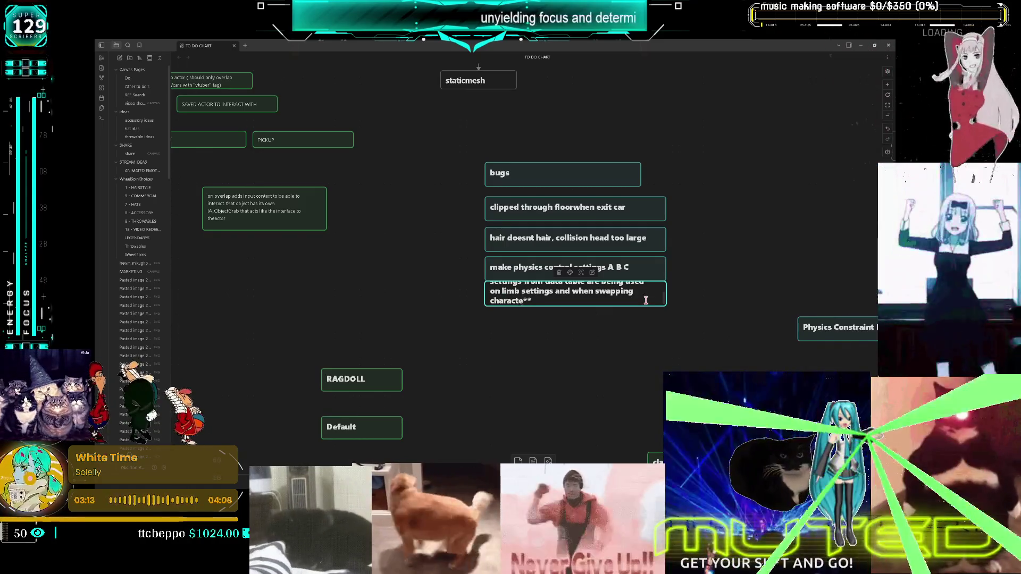
{"action": "key", "text": "Escape"}
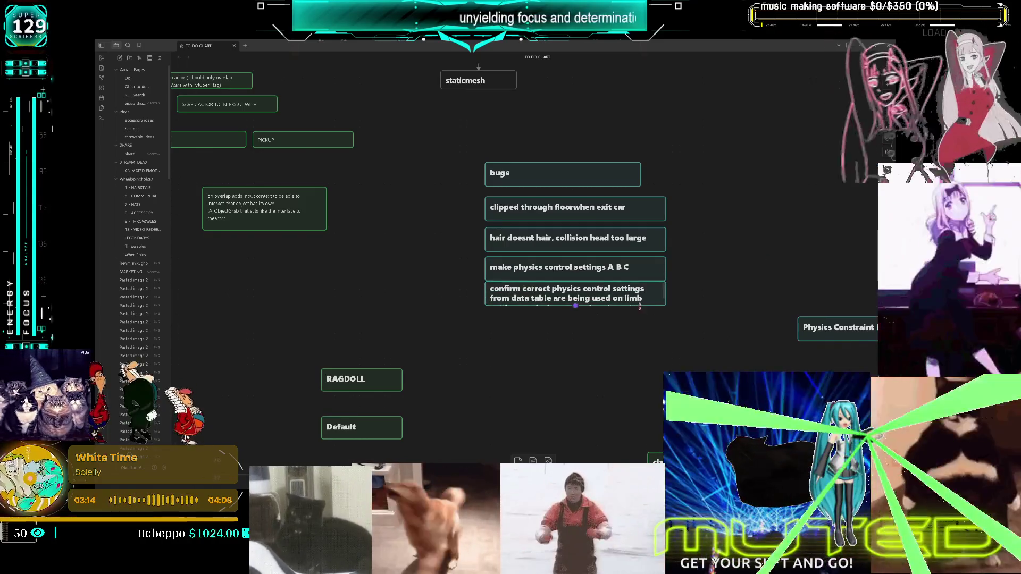
{"action": "left_click_drag", "start_coordinate": [639, 307], "coordinate": [646, 341]}
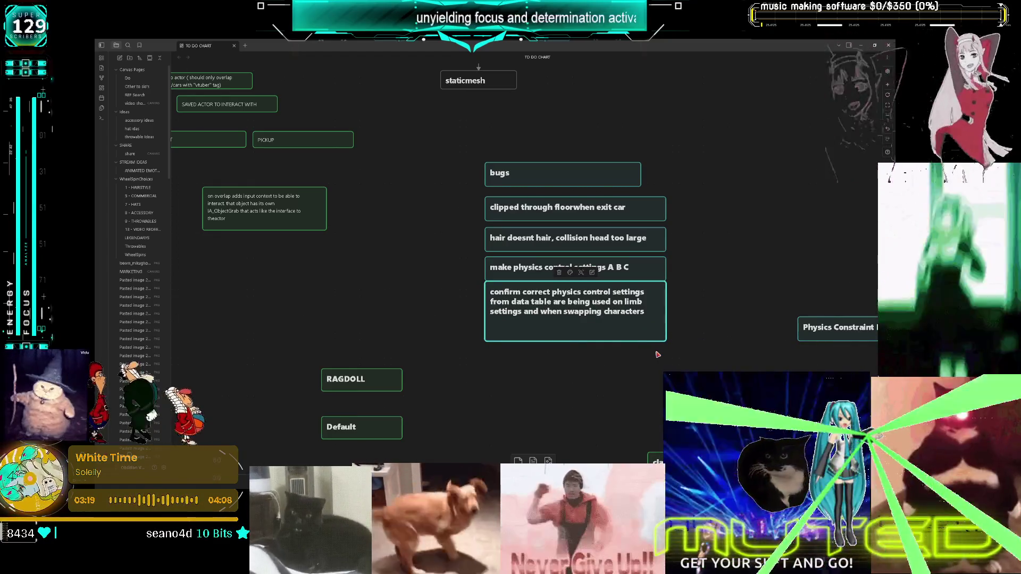
Step: Select the five bug cards and shift the group up and to the right
{"action": "scroll", "coordinate": [758, 246], "scroll_direction": "right", "scroll_amount": 5}
{"action": "scroll", "coordinate": [759, 245], "scroll_direction": "down", "scroll_amount": 2}
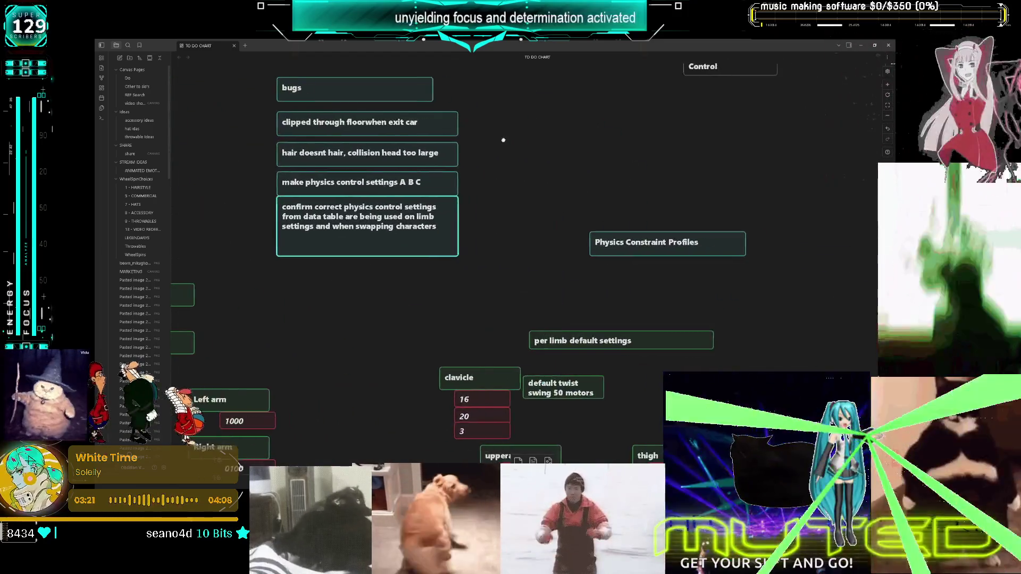
{"action": "scroll", "coordinate": [536, 191], "scroll_direction": "up", "scroll_amount": 2}
{"action": "left_click_drag", "start_coordinate": [417, 148], "coordinate": [237, 310]}
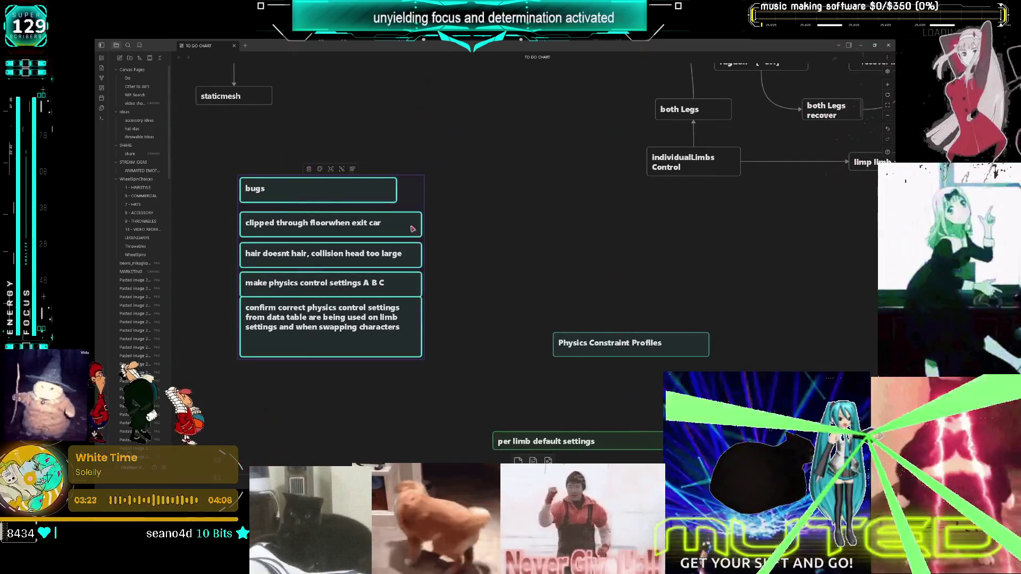
{"action": "scroll", "coordinate": [236, 310], "scroll_direction": "up", "scroll_amount": 3}
{"action": "left_click_drag", "start_coordinate": [406, 314], "coordinate": [538, 248]}
{"action": "scroll", "coordinate": [479, 290], "scroll_direction": "down", "scroll_amount": 2}
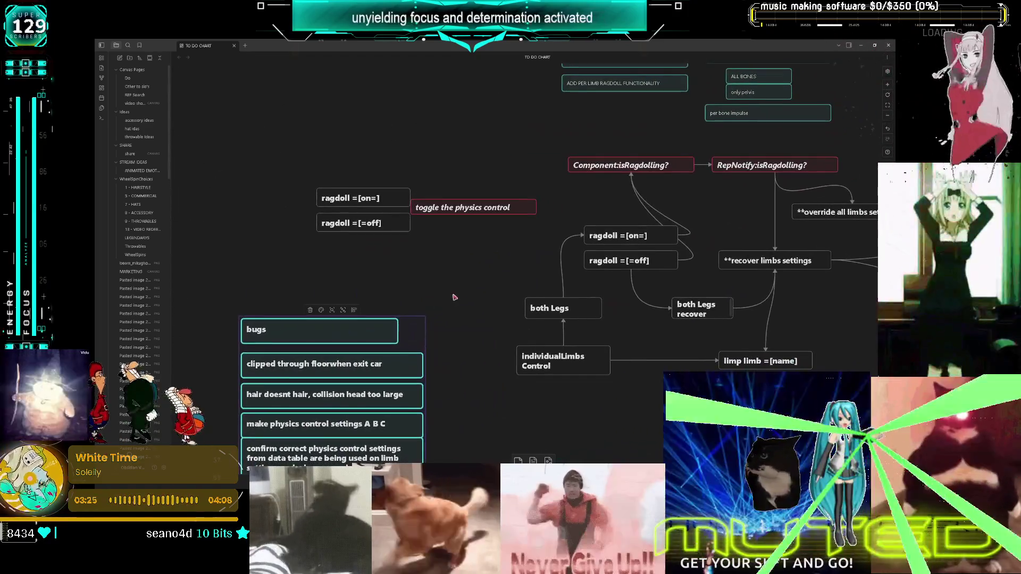
{"action": "scroll", "coordinate": [445, 314], "scroll_direction": "down", "scroll_amount": 3}
{"action": "mouse_move", "coordinate": [443, 317]}
{"action": "left_mouse_down"}
{"action": "mouse_move", "coordinate": [686, 175]}
{"action": "mouse_move", "coordinate": [687, 203]}
{"action": "mouse_move", "coordinate": [654, 133]}
{"action": "mouse_move", "coordinate": [675, 191]}
{"action": "left_mouse_up"}
Step: Place the teleport-montage and return-to-spawn yellow cards under the bugs list
{"action": "scroll", "coordinate": [676, 192], "scroll_direction": "right", "scroll_amount": 5}
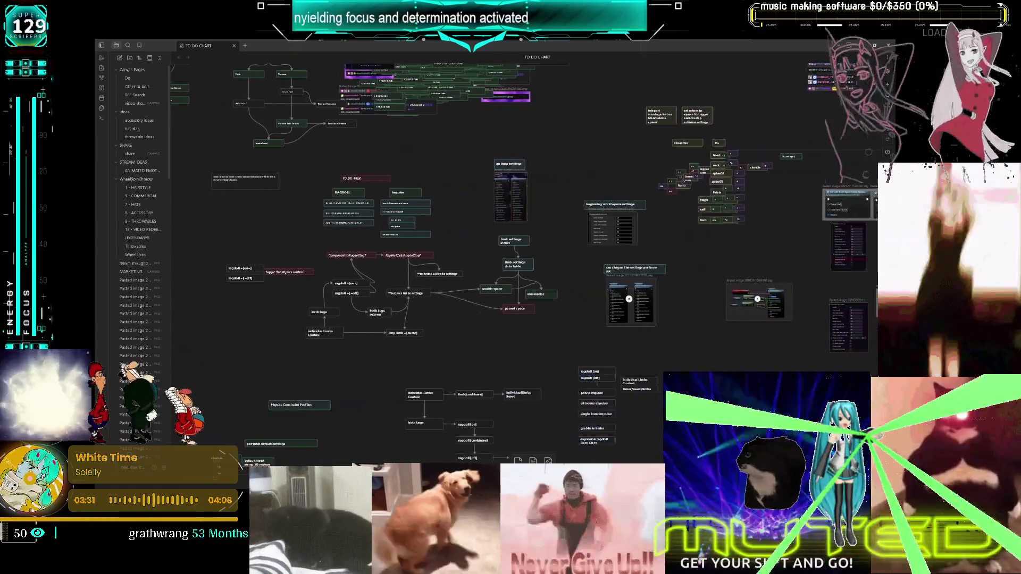
{"action": "scroll", "coordinate": [665, 159], "scroll_direction": "right", "scroll_amount": 5}
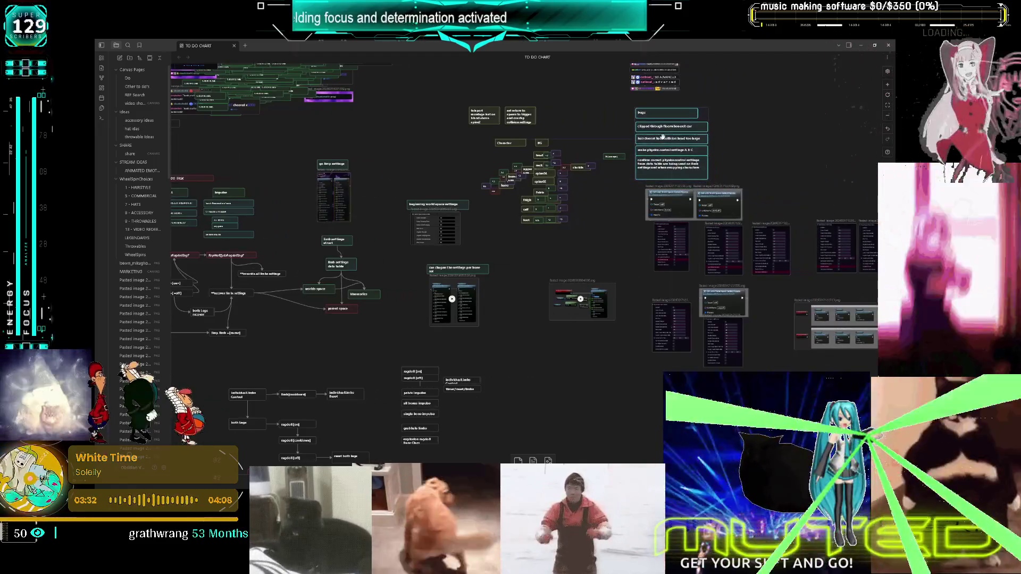
{"action": "scroll", "coordinate": [524, 211], "scroll_direction": "down", "scroll_amount": 3}
{"action": "scroll", "coordinate": [524, 211], "scroll_direction": "left", "scroll_amount": 2}
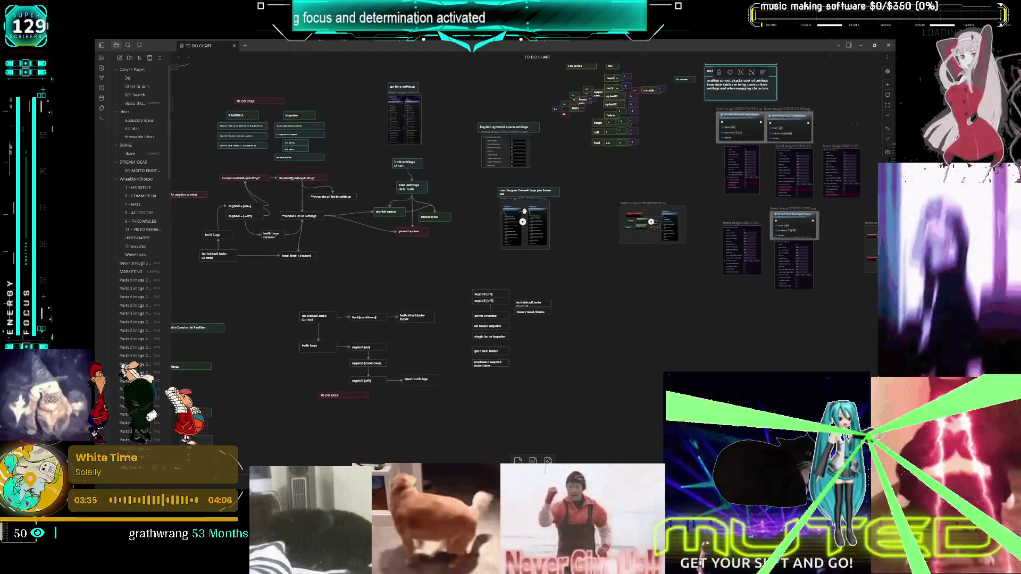
{"action": "scroll", "coordinate": [452, 250], "scroll_direction": "up", "scroll_amount": 5}
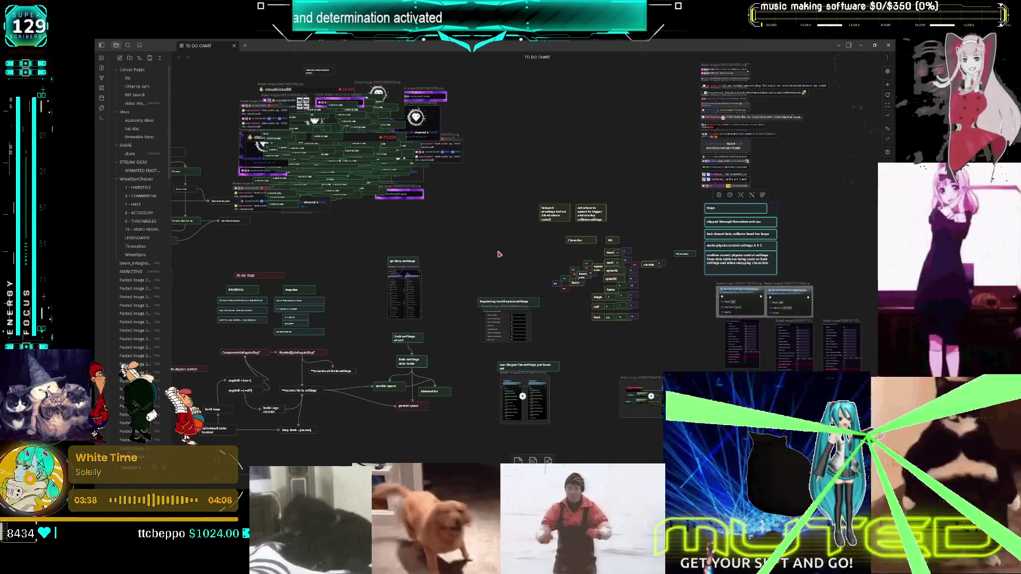
{"action": "scroll", "coordinate": [499, 255], "scroll_direction": "up", "scroll_amount": 5}
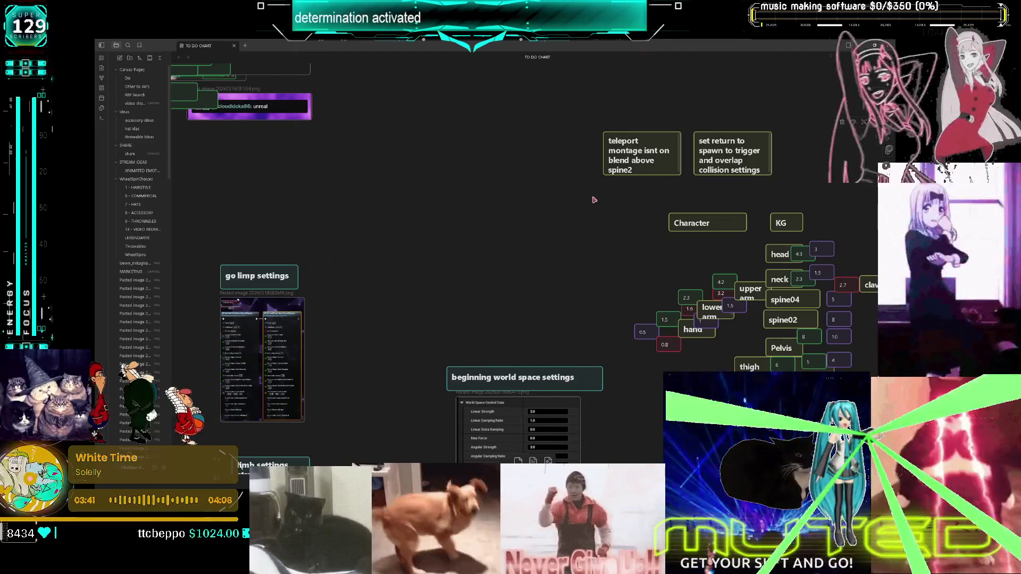
{"action": "mouse_move", "coordinate": [684, 151]}
{"action": "left_mouse_down"}
{"action": "mouse_move", "coordinate": [483, 166]}
{"action": "mouse_move", "coordinate": [374, 190]}
{"action": "left_mouse_up"}
{"action": "scroll", "coordinate": [374, 190], "scroll_direction": "right", "scroll_amount": 3}
{"action": "scroll", "coordinate": [374, 190], "scroll_direction": "up", "scroll_amount": 1}
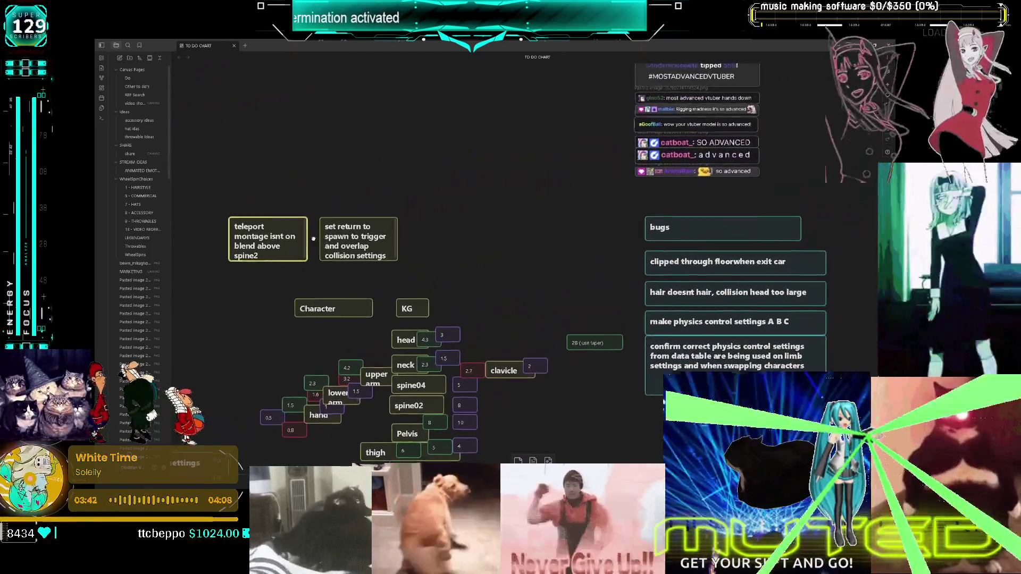
{"action": "left_click", "coordinate": [707, 256]}
{"action": "scroll", "coordinate": [707, 256], "scroll_direction": "right", "scroll_amount": 5}
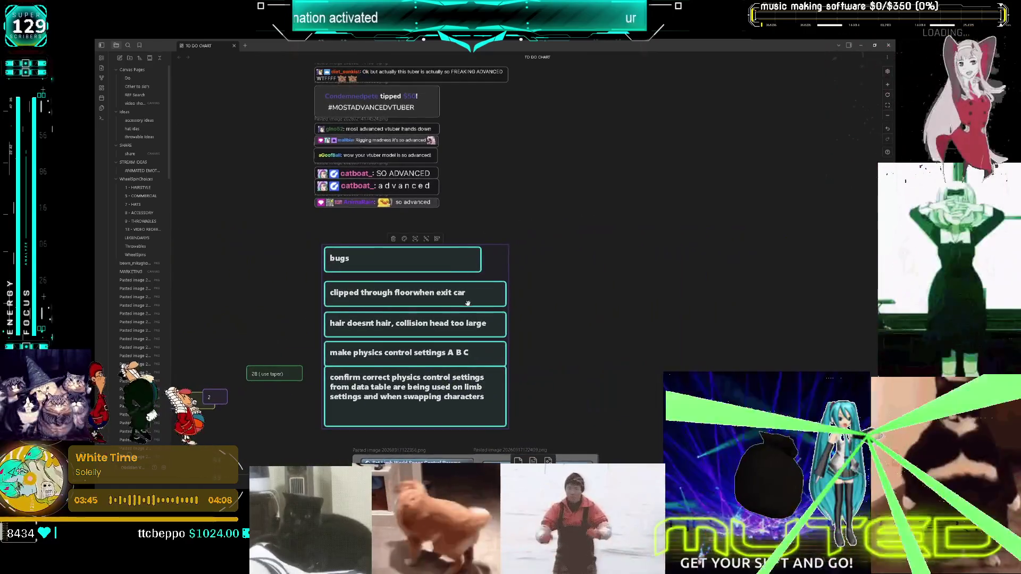
{"action": "left_click_drag", "start_coordinate": [383, 250], "coordinate": [612, 151]}
{"action": "scroll", "coordinate": [514, 196], "scroll_direction": "left", "scroll_amount": 8}
{"action": "scroll", "coordinate": [515, 197], "scroll_direction": "down", "scroll_amount": 2}
{"action": "mouse_move", "coordinate": [515, 197]}
{"action": "left_mouse_down"}
{"action": "mouse_move", "coordinate": [298, 144]}
{"action": "mouse_move", "coordinate": [798, 152]}
{"action": "left_mouse_up"}
{"action": "scroll", "coordinate": [692, 213], "scroll_direction": "right", "scroll_amount": 7}
{"action": "scroll", "coordinate": [547, 213], "scroll_direction": "right", "scroll_amount": 3}
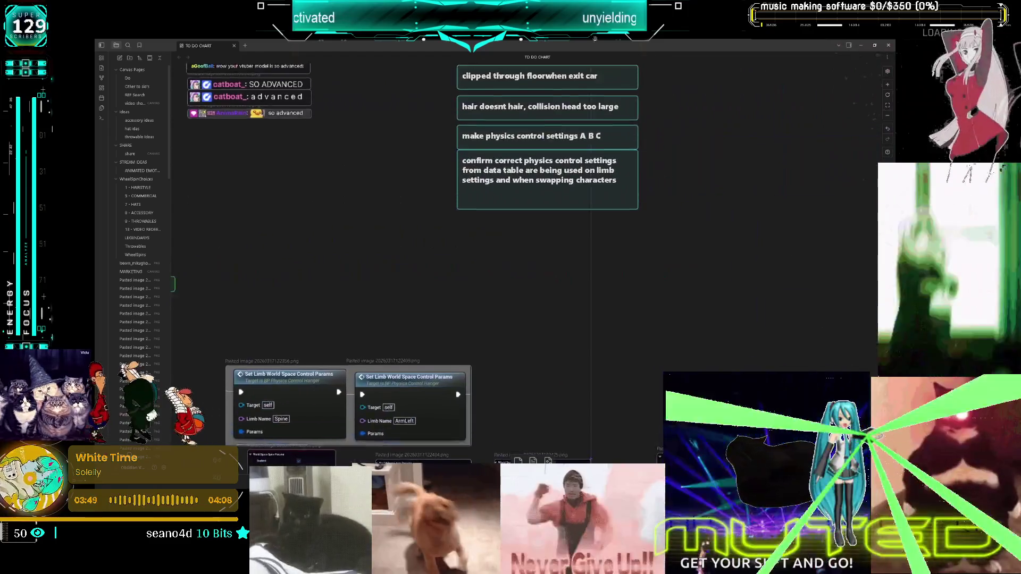
{"action": "scroll", "coordinate": [548, 212], "scroll_direction": "up", "scroll_amount": 2}
{"action": "left_click_drag", "start_coordinate": [478, 375], "coordinate": [492, 322]}
{"action": "left_click", "coordinate": [780, 350]}
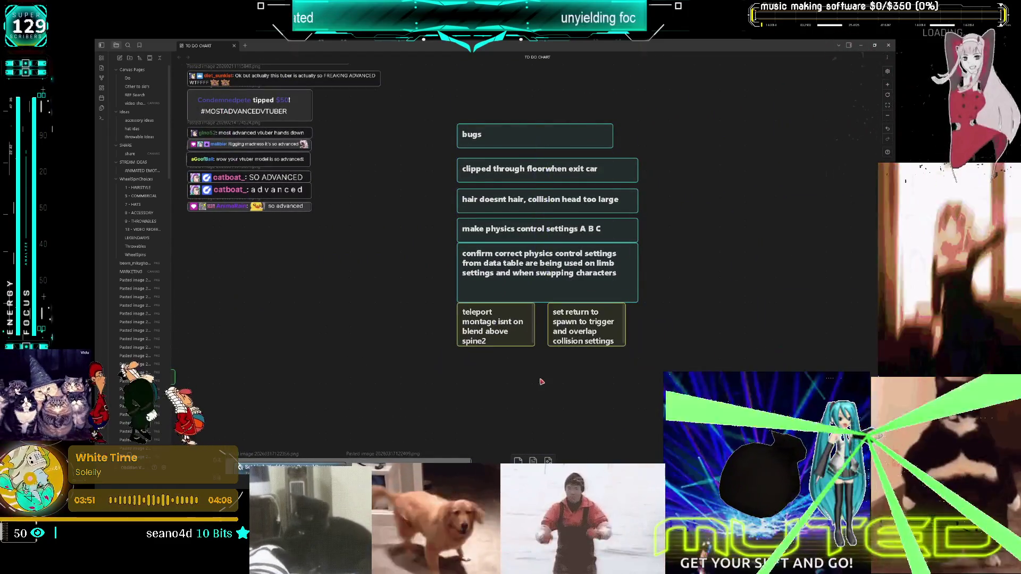
Step: Zoom in on the pasted Blueprint node image, then return to the full canvas
{"action": "scroll", "coordinate": [541, 379], "scroll_direction": "down", "scroll_amount": 2}
{"action": "scroll", "coordinate": [537, 375], "scroll_direction": "up", "scroll_amount": 3}
{"action": "scroll", "coordinate": [392, 368], "scroll_direction": "down", "scroll_amount": 1}
{"action": "scroll", "coordinate": [391, 371], "scroll_direction": "down", "scroll_amount": 4}
{"action": "scroll", "coordinate": [392, 371], "scroll_direction": "left", "scroll_amount": 5}
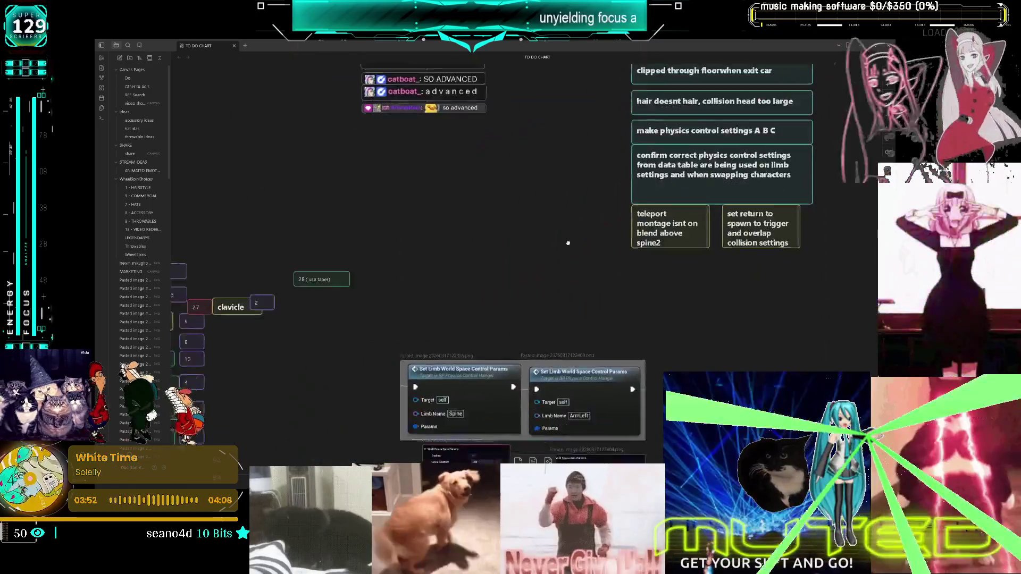
{"action": "scroll", "coordinate": [397, 265], "scroll_direction": "down", "scroll_amount": 1}
{"action": "scroll", "coordinate": [391, 263], "scroll_direction": "left", "scroll_amount": 1}
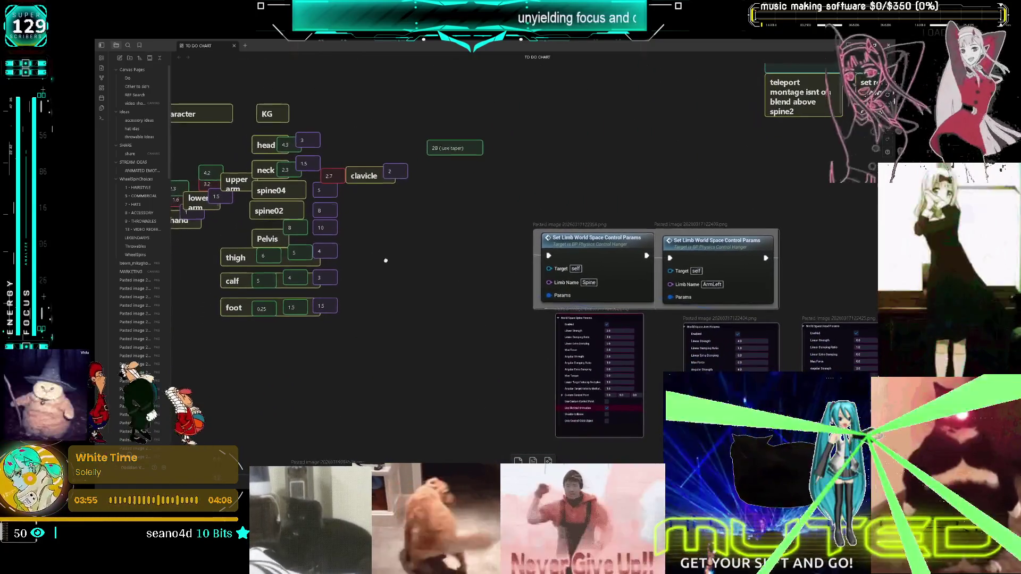
{"action": "scroll", "coordinate": [390, 265], "scroll_direction": "down", "scroll_amount": 5}
{"action": "scroll", "coordinate": [390, 265], "scroll_direction": "left", "scroll_amount": 10}
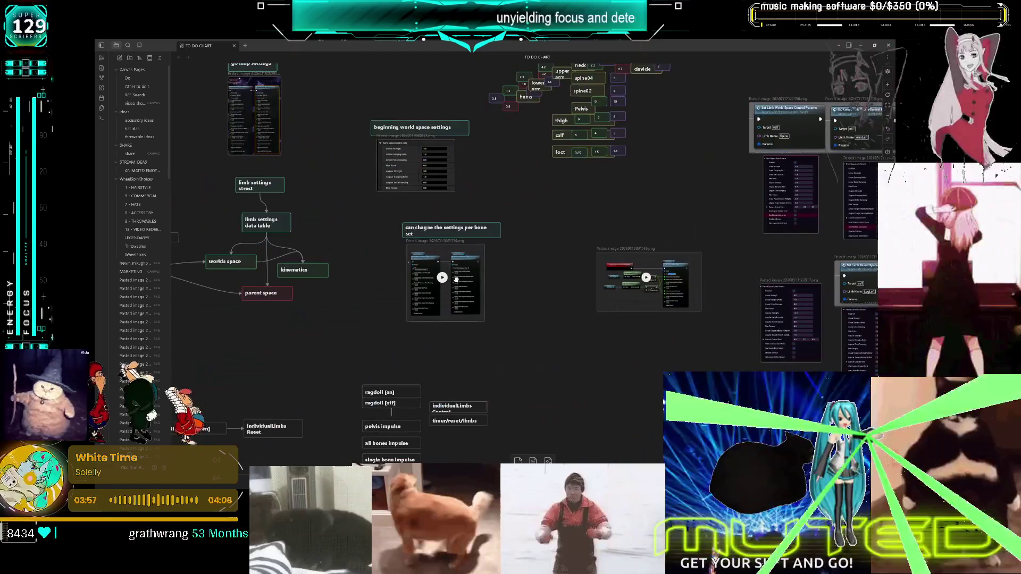
{"action": "left_click", "coordinate": [585, 279]}
{"action": "key", "text": "shift+2"}
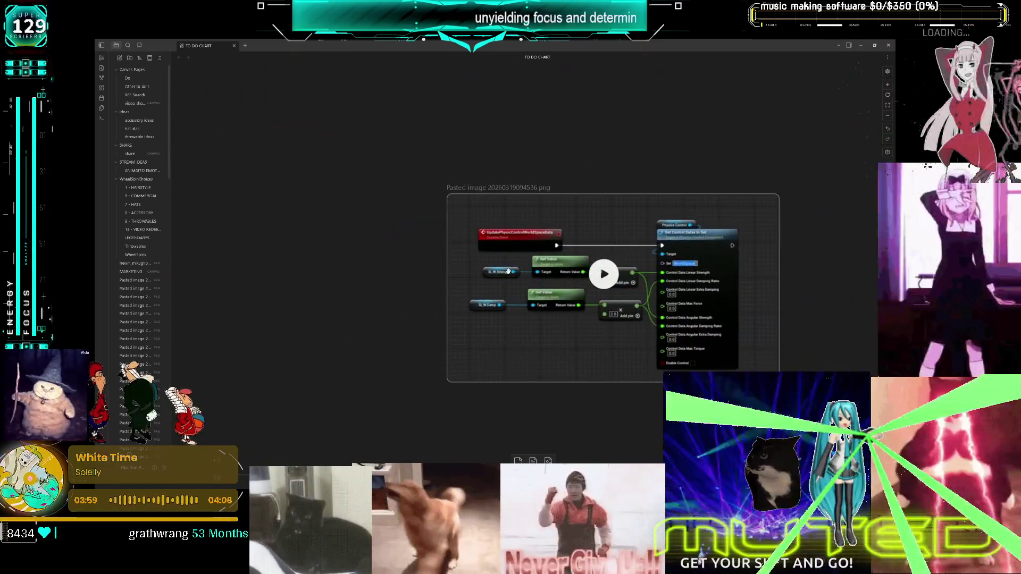
{"action": "key", "text": "shift+1"}
{"action": "scroll", "coordinate": [479, 268], "scroll_direction": "up", "scroll_amount": 10}
{"action": "scroll", "coordinate": [477, 269], "scroll_direction": "down", "scroll_amount": 3}
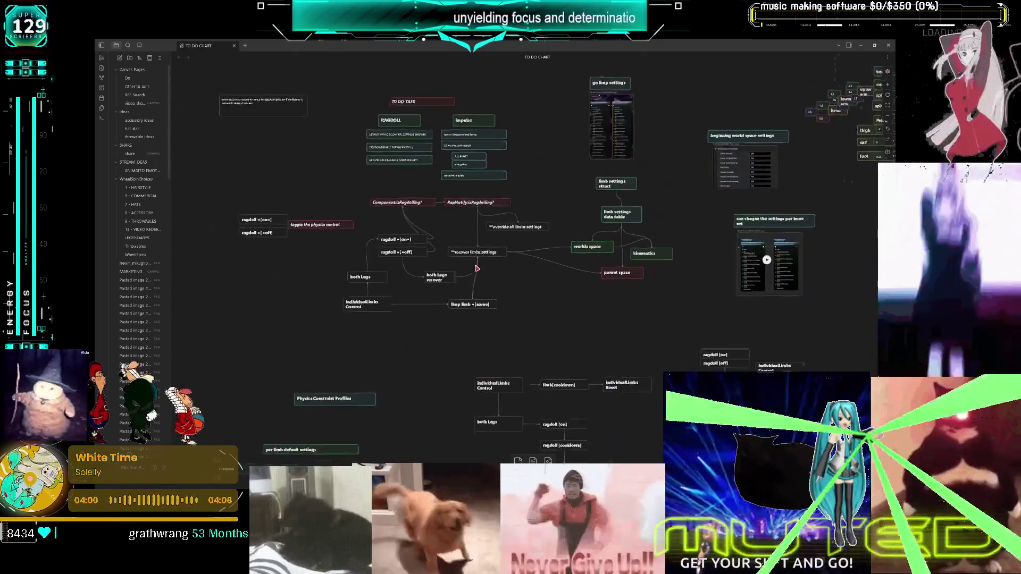
{"action": "scroll", "coordinate": [477, 268], "scroll_direction": "down", "scroll_amount": 4}
{"action": "scroll", "coordinate": [477, 268], "scroll_direction": "left", "scroll_amount": 4}
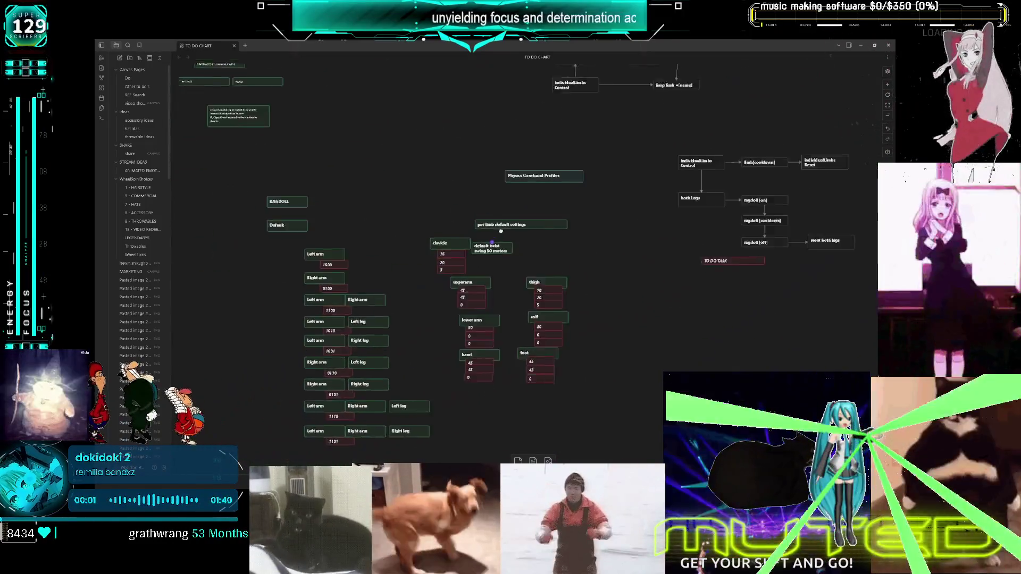
{"action": "scroll", "coordinate": [468, 202], "scroll_direction": "down", "scroll_amount": 2}
{"action": "scroll", "coordinate": [532, 229], "scroll_direction": "up", "scroll_amount": 5}
{"action": "scroll", "coordinate": [508, 218], "scroll_direction": "up", "scroll_amount": 5}
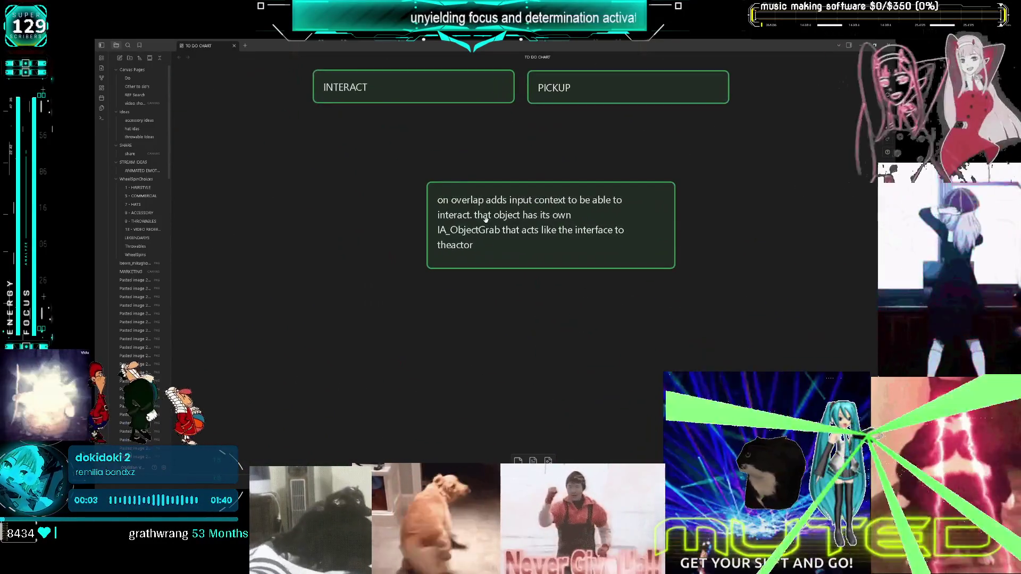
{"action": "scroll", "coordinate": [592, 218], "scroll_direction": "down", "scroll_amount": 5}
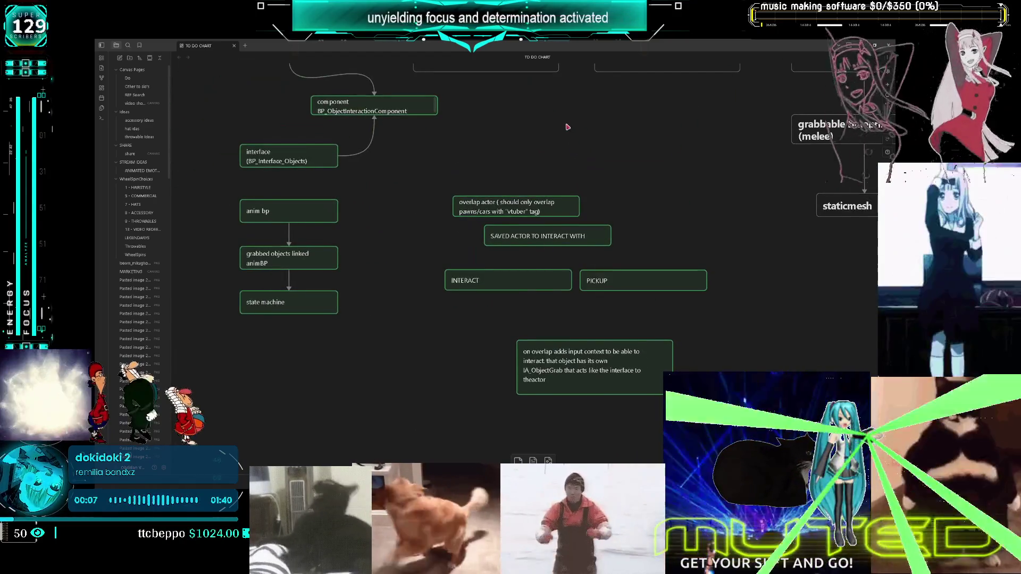
{"action": "left_click_drag", "start_coordinate": [568, 126], "coordinate": [577, 337]}
{"action": "scroll", "coordinate": [585, 276], "scroll_direction": "right", "scroll_amount": 6}
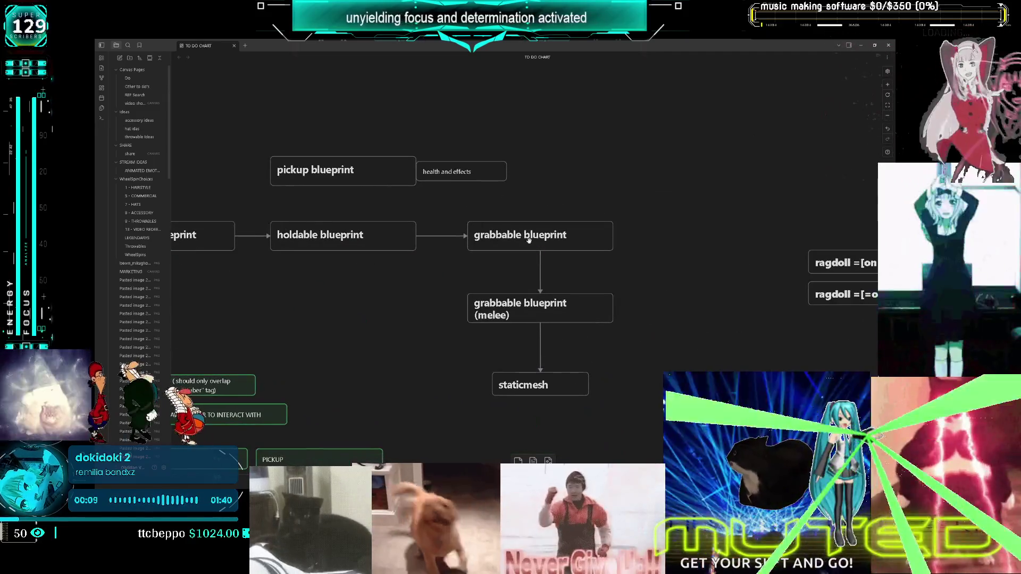
{"action": "scroll", "coordinate": [524, 288], "scroll_direction": "down", "scroll_amount": 3}
{"action": "left_click_drag", "start_coordinate": [624, 199], "coordinate": [542, 335]}
{"action": "scroll", "coordinate": [538, 205], "scroll_direction": "up", "scroll_amount": 5}
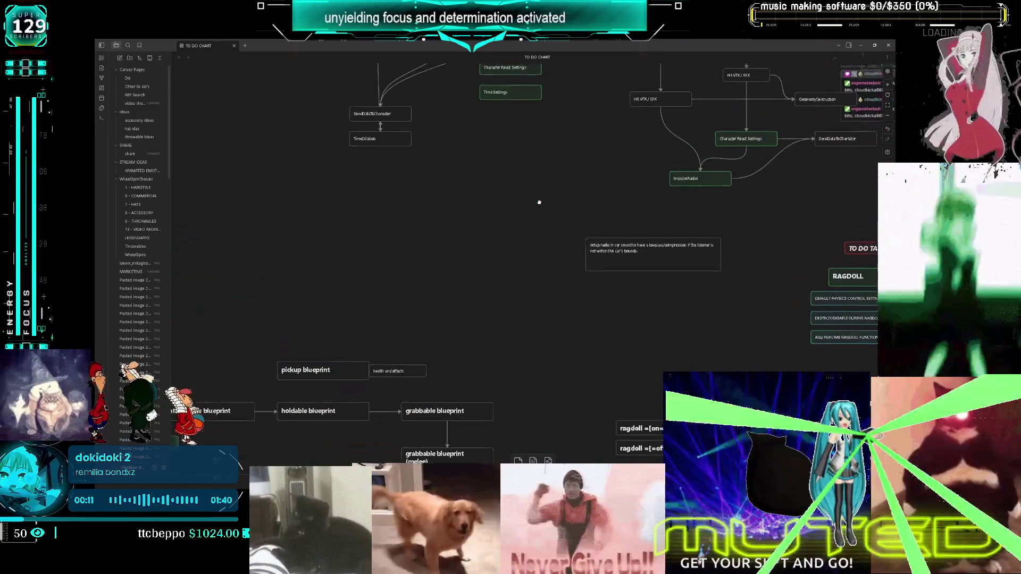
{"action": "scroll", "coordinate": [505, 223], "scroll_direction": "up", "scroll_amount": 8}
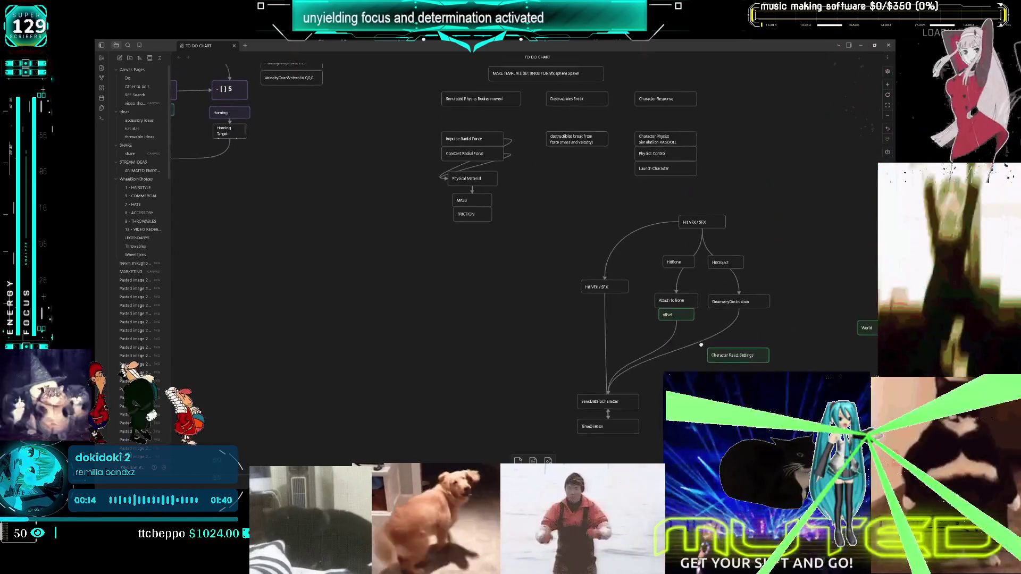
{"action": "scroll", "coordinate": [568, 238], "scroll_direction": "up", "scroll_amount": 3}
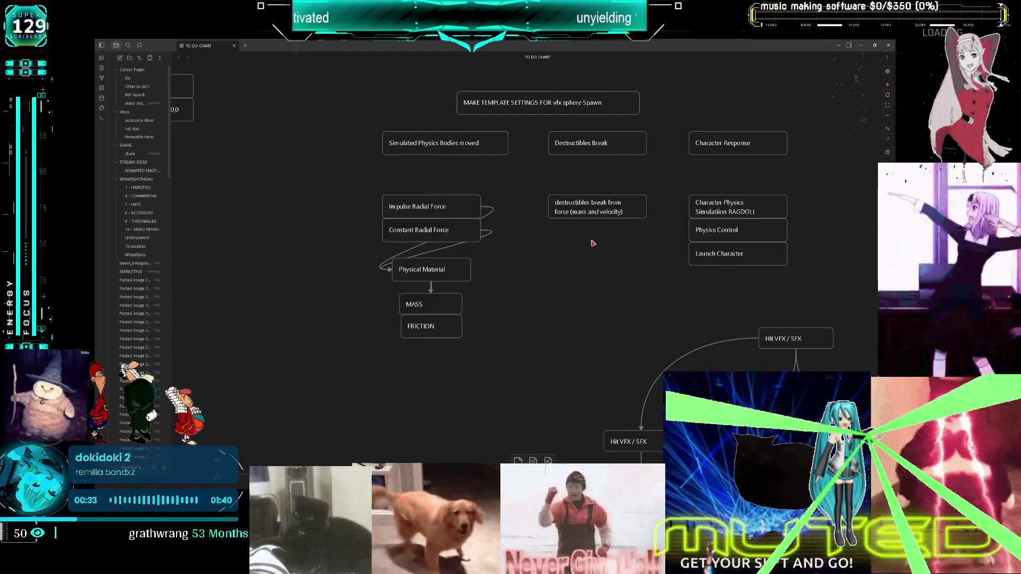
{"action": "scroll", "coordinate": [728, 282], "scroll_direction": "down", "scroll_amount": 4}
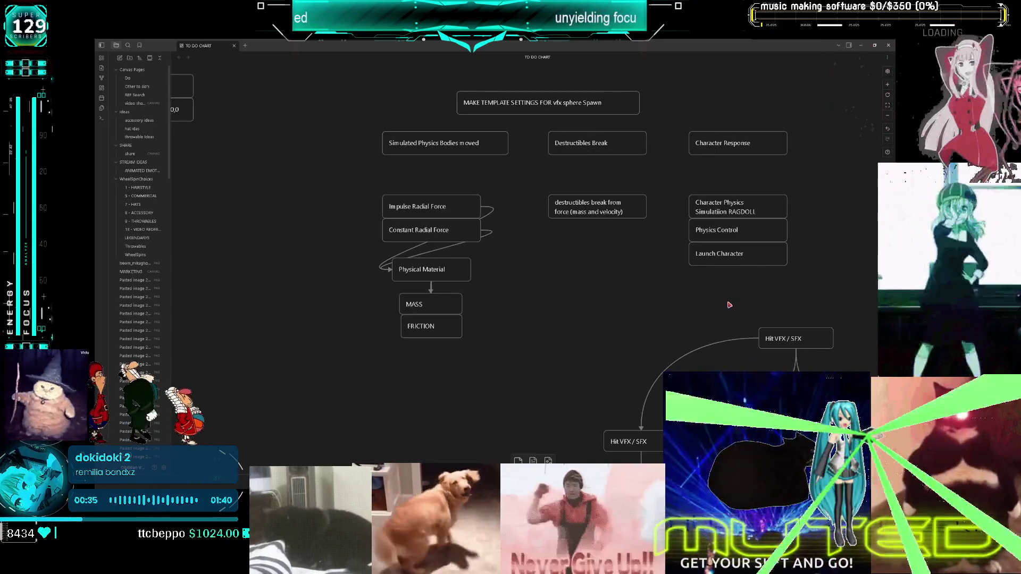
{"action": "mouse_move", "coordinate": [343, 244]}
{"action": "left_mouse_down"}
{"action": "mouse_move", "coordinate": [726, 294]}
{"action": "mouse_move", "coordinate": [768, 209]}
{"action": "mouse_move", "coordinate": [654, 234]}
{"action": "mouse_move", "coordinate": [686, 228]}
{"action": "mouse_move", "coordinate": [625, 110]}
{"action": "left_mouse_up"}
{"action": "scroll", "coordinate": [625, 110], "scroll_direction": "down", "scroll_amount": 5}
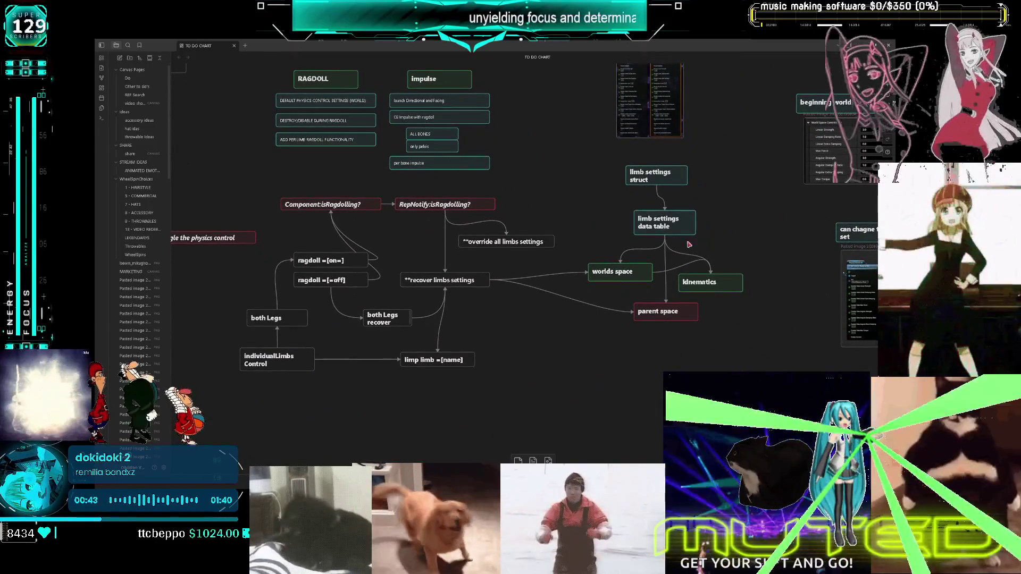
Step: Drag the TO DO TASK group beside the bugs cards and frame both in view
{"action": "scroll", "coordinate": [690, 245], "scroll_direction": "up", "scroll_amount": 3}
{"action": "scroll", "coordinate": [379, 225], "scroll_direction": "up", "scroll_amount": 5}
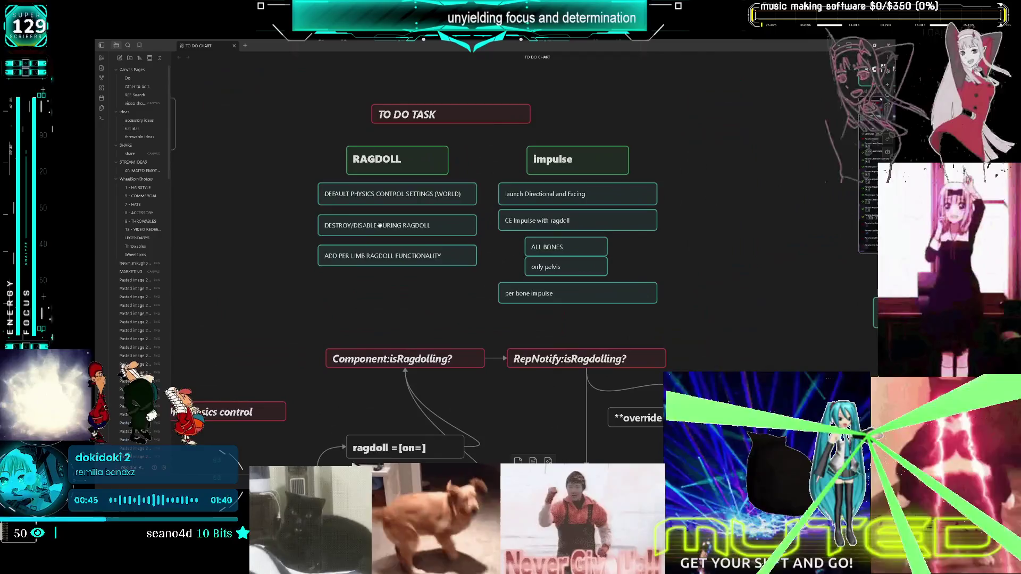
{"action": "mouse_move", "coordinate": [637, 273]}
{"action": "left_mouse_down"}
{"action": "mouse_move", "coordinate": [873, 268]}
{"action": "mouse_move", "coordinate": [228, 269]}
{"action": "mouse_move", "coordinate": [872, 268]}
{"action": "mouse_move", "coordinate": [872, 107]}
{"action": "mouse_move", "coordinate": [131, 114]}
{"action": "mouse_move", "coordinate": [668, 149]}
{"action": "mouse_move", "coordinate": [878, 55]}
{"action": "mouse_move", "coordinate": [747, 109]}
{"action": "left_mouse_up"}
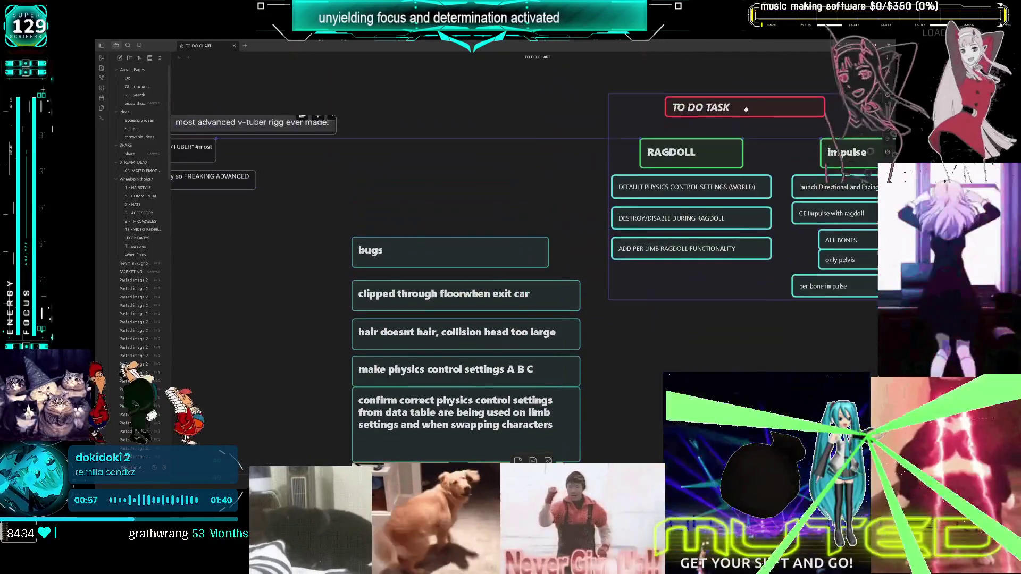
{"action": "scroll", "coordinate": [647, 298], "scroll_direction": "down", "scroll_amount": 3}
{"action": "scroll", "coordinate": [593, 281], "scroll_direction": "down", "scroll_amount": 4}
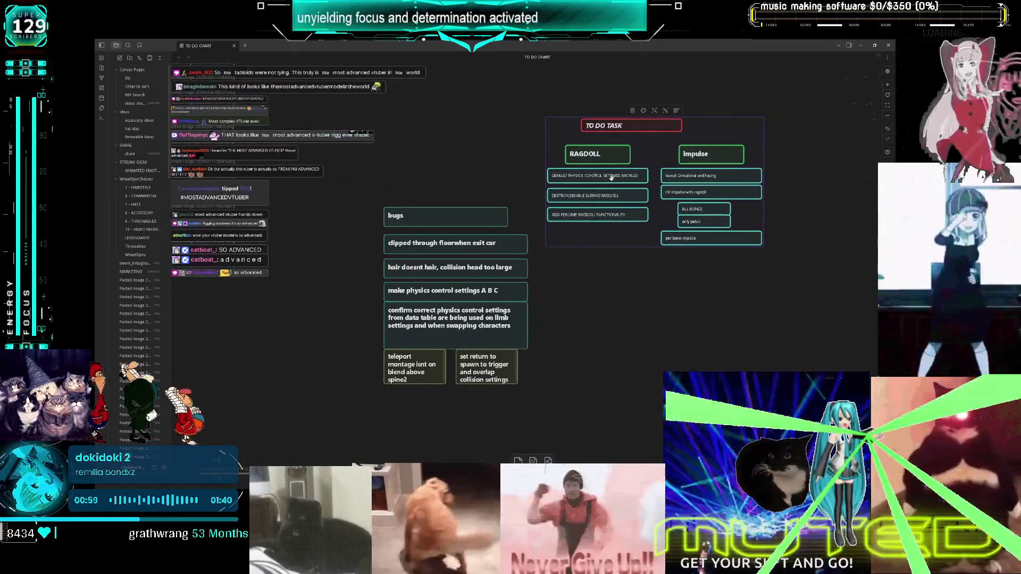
{"action": "key", "text": "shift+1"}
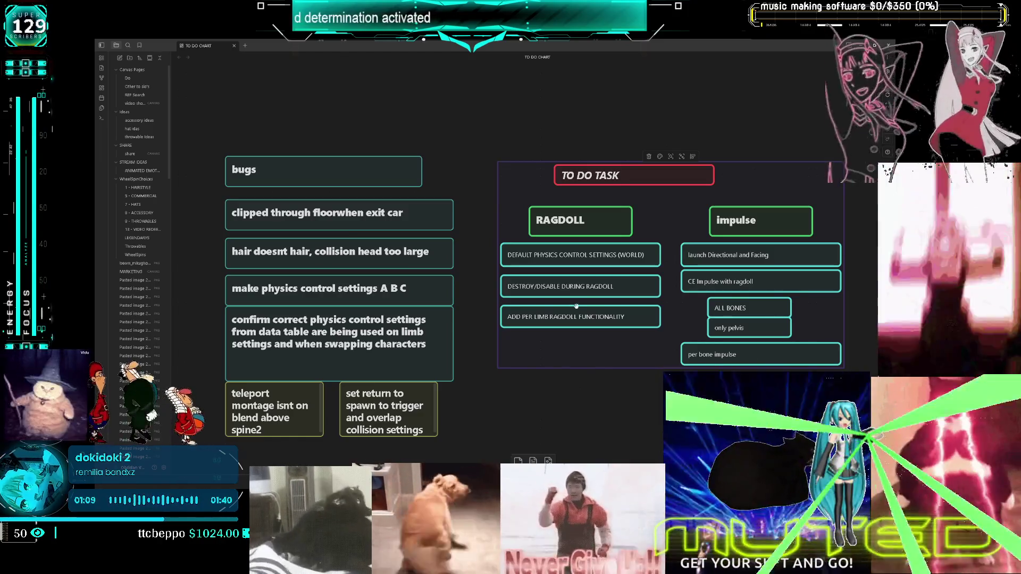
Step: Delete the ADD PER LIMB RAGDOLL FUNCTIONALITY, DESTROY/DISABLE DURING RAGDOLL and DEFAULT PHYSICS CONTROL SETTINGS cards
{"action": "left_click", "coordinate": [574, 315]}
{"action": "left_click", "coordinate": [564, 296]}
{"action": "left_click", "coordinate": [552, 290]}
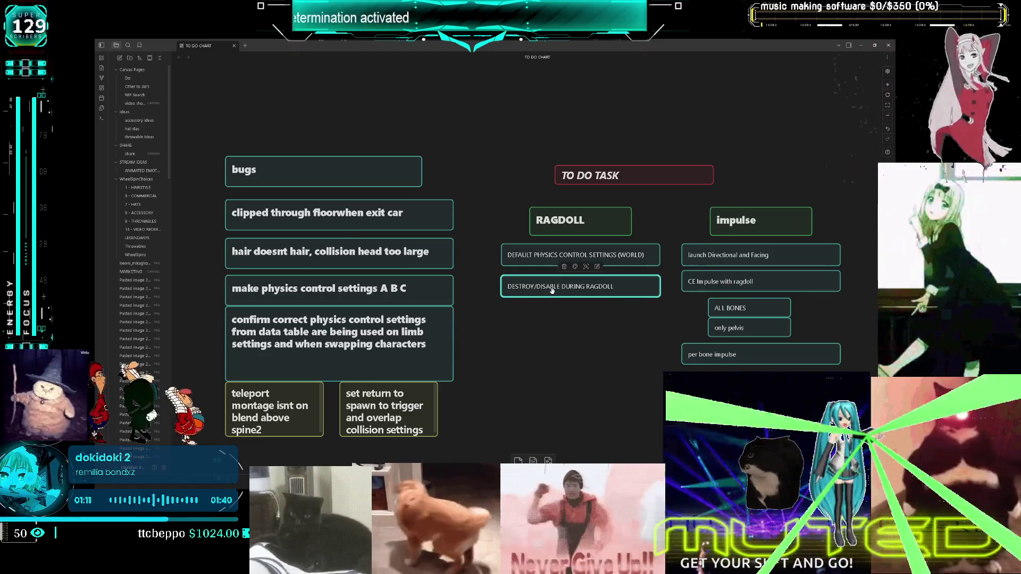
{"action": "left_click", "coordinate": [564, 267]}
{"action": "left_click", "coordinate": [574, 255]}
{"action": "left_click", "coordinate": [564, 234]}
Step: Shift the bugs list down, place the RAGDOLL heading above it, and move TO DO TASK up
{"action": "scroll", "coordinate": [575, 255], "scroll_direction": "down", "scroll_amount": 1}
{"action": "left_click", "coordinate": [247, 154]}
{"action": "mouse_move", "coordinate": [247, 154]}
{"action": "left_mouse_down"}
{"action": "mouse_move", "coordinate": [325, 184]}
{"action": "mouse_move", "coordinate": [294, 188]}
{"action": "left_mouse_up"}
{"action": "left_click_drag", "start_coordinate": [582, 191], "coordinate": [371, 130]}
{"action": "scroll", "coordinate": [554, 235], "scroll_direction": "right", "scroll_amount": 1}
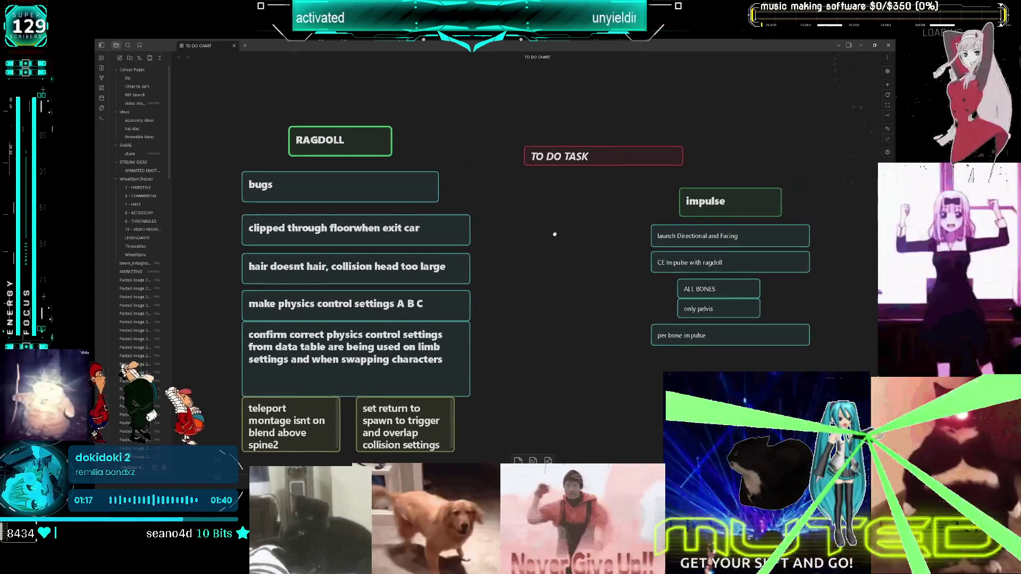
{"action": "scroll", "coordinate": [555, 235], "scroll_direction": "right", "scroll_amount": 2}
{"action": "scroll", "coordinate": [488, 308], "scroll_direction": "right", "scroll_amount": 1}
{"action": "left_click_drag", "start_coordinate": [511, 178], "coordinate": [510, 87]}
Step: Stack the return-to-spawn card beside the list with the teleport-montage card below it
{"action": "scroll", "coordinate": [510, 87], "scroll_direction": "down", "scroll_amount": 1}
{"action": "left_click_drag", "start_coordinate": [341, 415], "coordinate": [460, 178]}
{"action": "mouse_move", "coordinate": [244, 422]}
{"action": "left_mouse_down"}
{"action": "mouse_move", "coordinate": [479, 295]}
{"action": "mouse_move", "coordinate": [481, 251]}
{"action": "left_mouse_up"}
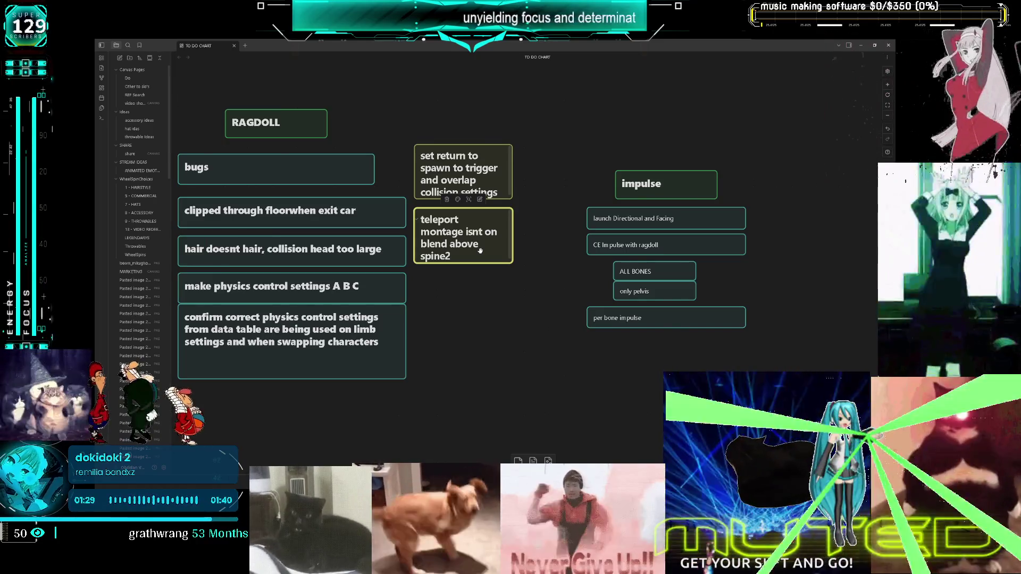
{"action": "left_click_drag", "start_coordinate": [463, 208], "coordinate": [471, 318]}
Step: Enlarge the return-to-spawn card and add a line asking whether ragdoll collision settings change it
{"action": "left_click_drag", "start_coordinate": [511, 199], "coordinate": [532, 255]}
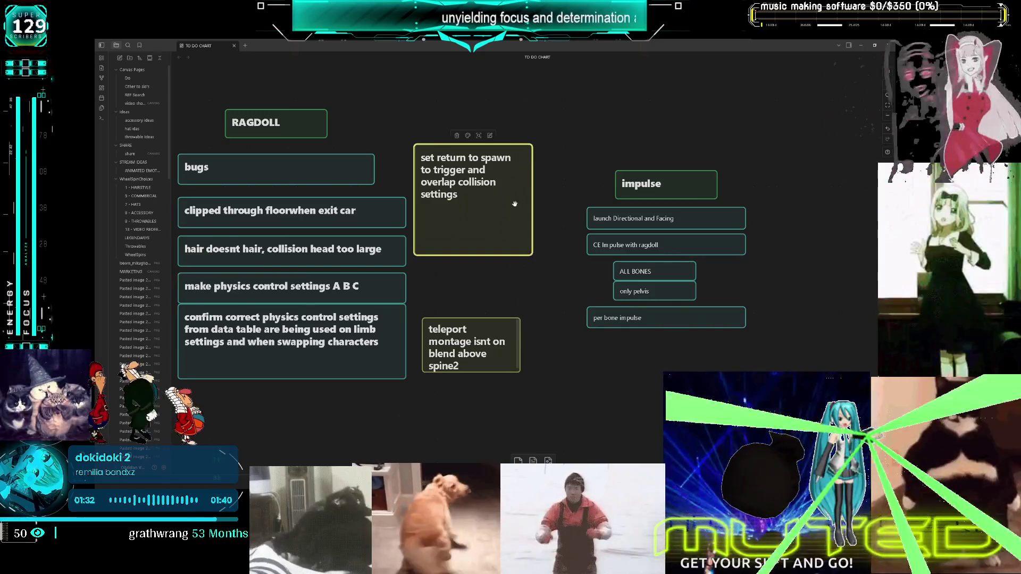
{"action": "double_click", "coordinate": [514, 204]}
{"action": "left_click", "coordinate": [509, 200]}
{"action": "key", "text": "Return"}
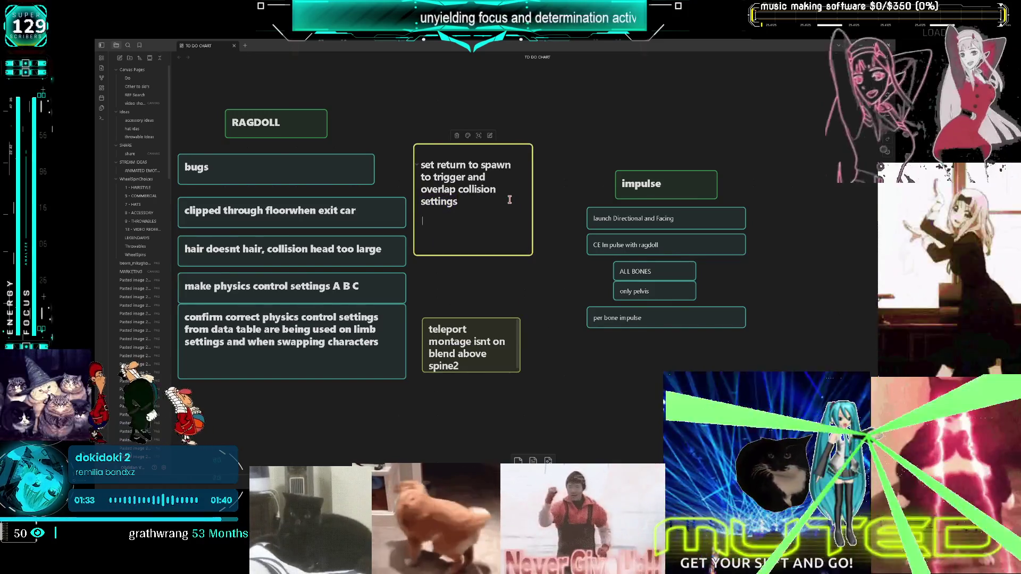
{"action": "type", "text": "does this change while ragdoll"}
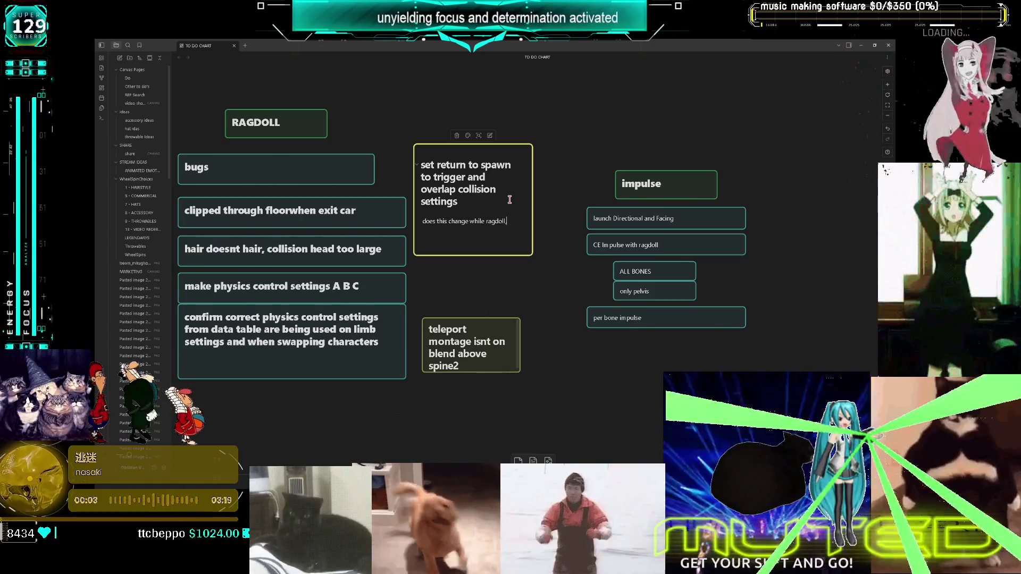
{"action": "type", "text": ", collision se"}
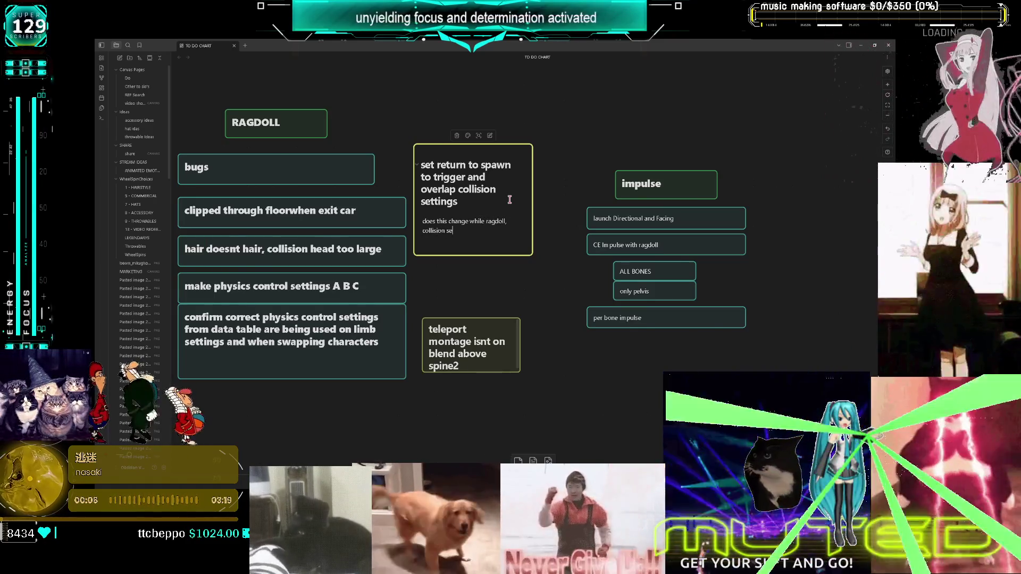
{"action": "type", "text": "ttings are char"}
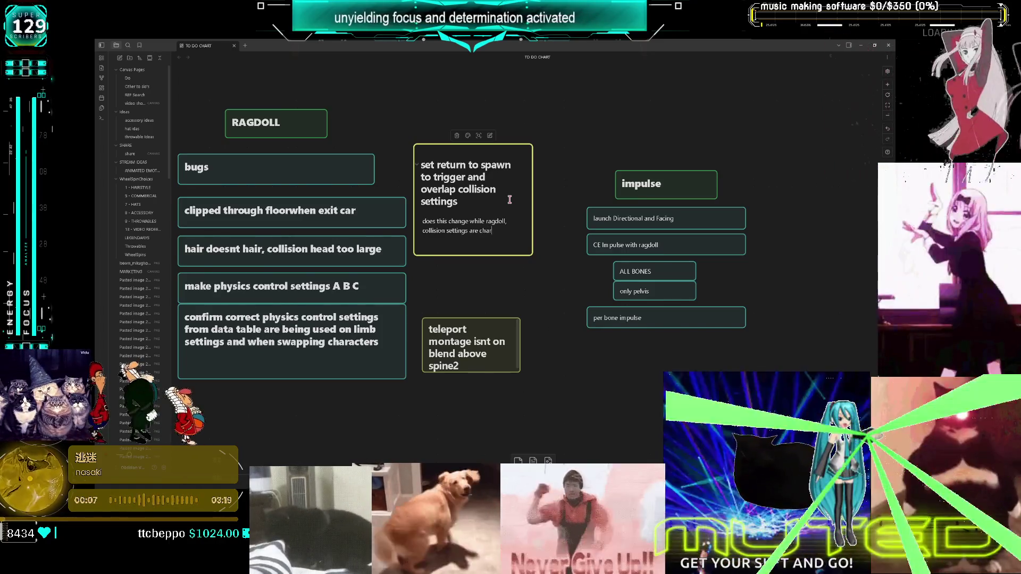
{"action": "key", "text": "BackSpace"}
{"action": "type", "text": "nged."}
{"action": "left_click", "coordinate": [521, 267]}
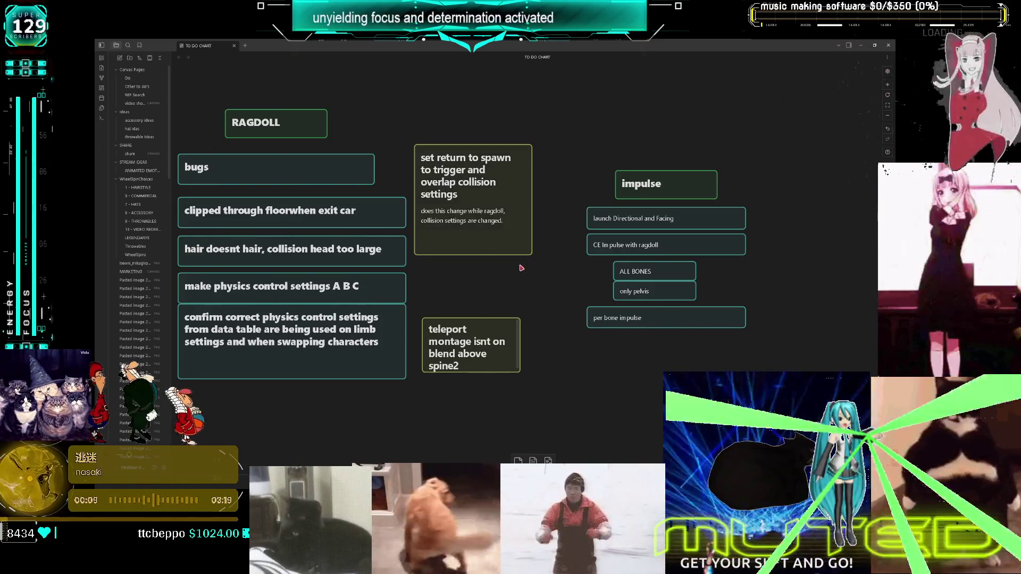